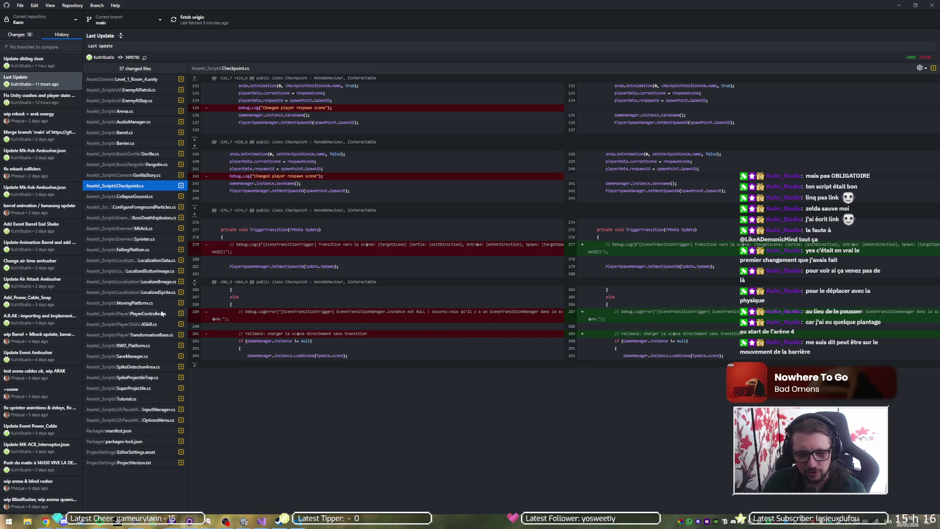
# Open CollapseGround.cs's side-by-side diff among the Last Update commit's 37 changed files
pyautogui.click(140, 198)
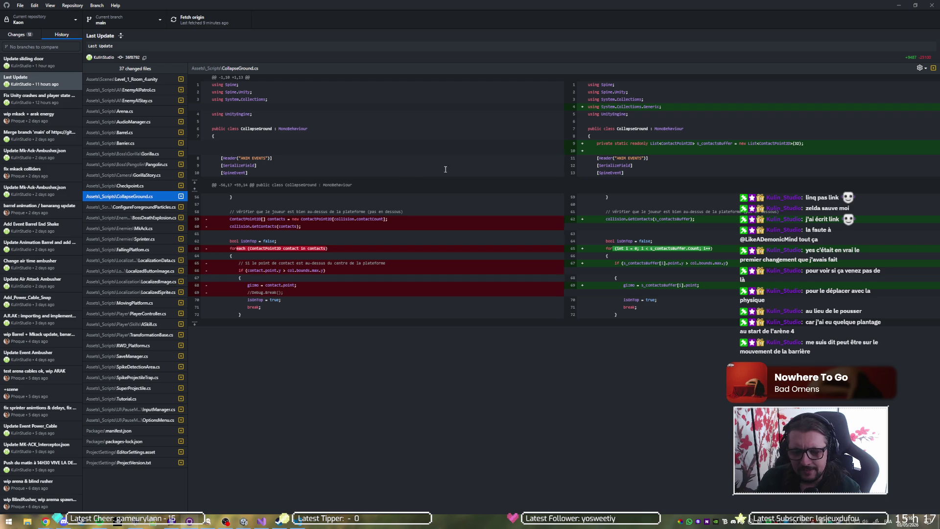
pyautogui.click(225, 522)
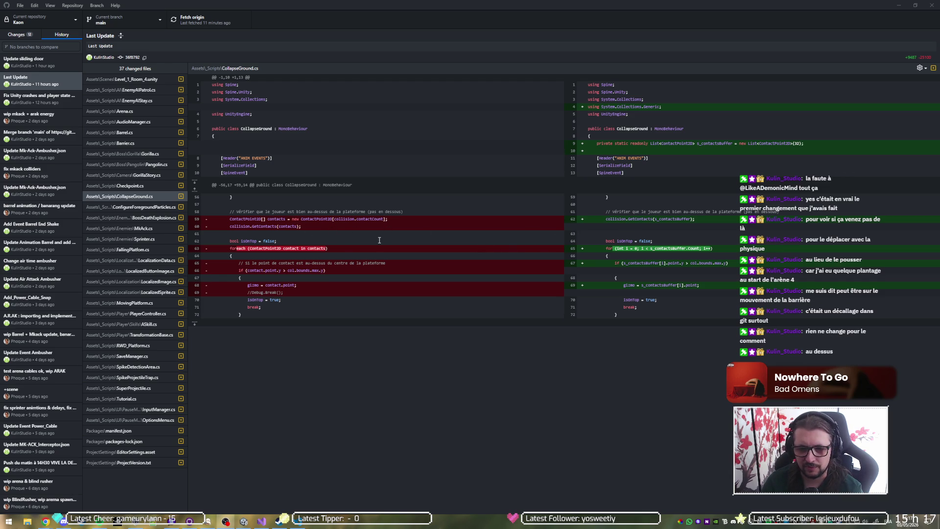
# View the ConfigureForegroundParticles.cs, BossDeathExplosion.cs and MkAck.cs diffs of Last Update in turn
pyautogui.click(133, 209)
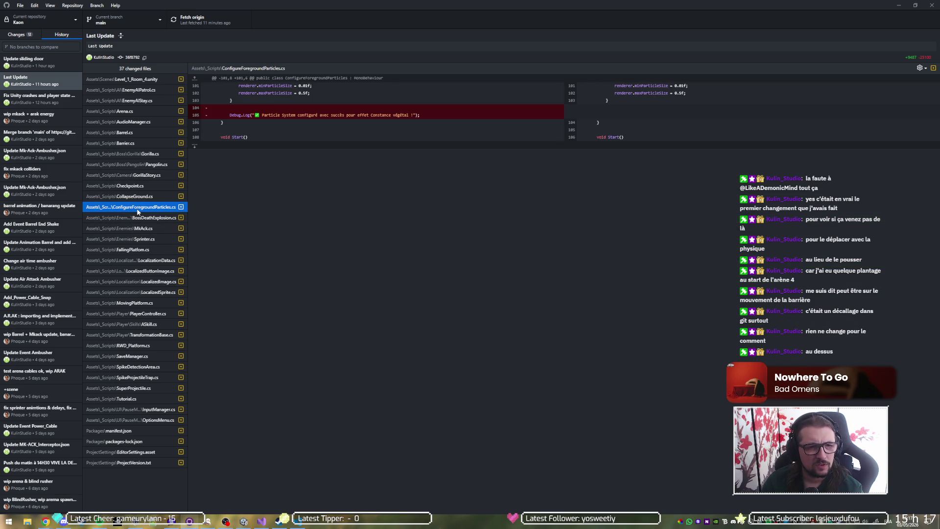
pyautogui.click(140, 218)
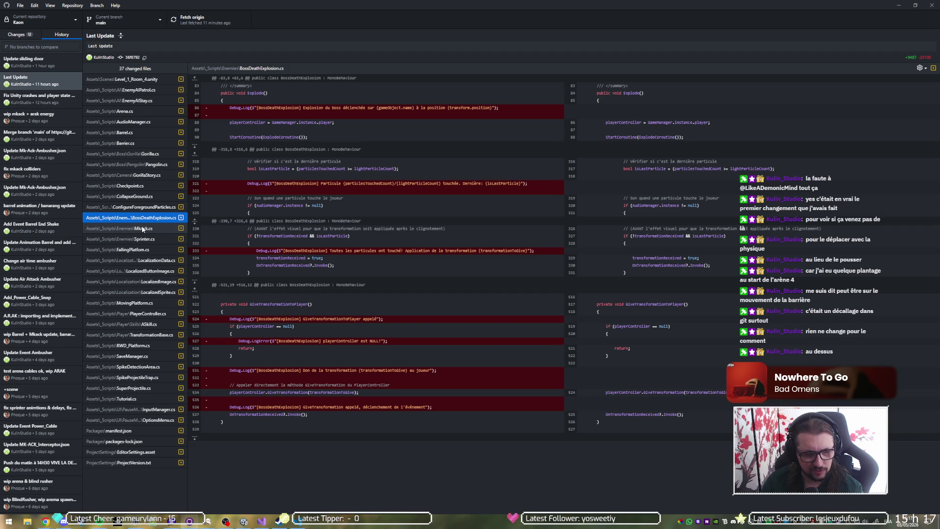
pyautogui.click(142, 228)
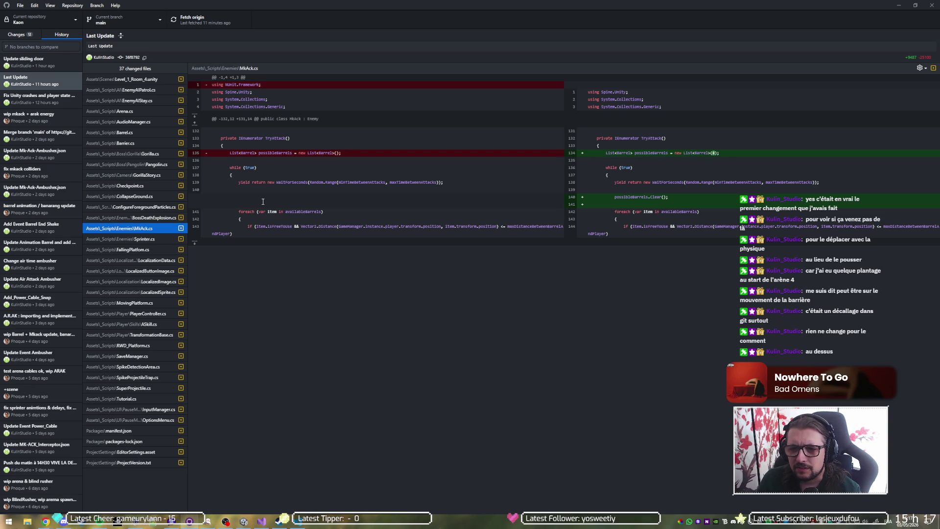
# Highlight MkAck.cs's (8) list capacity and possibleBarrels.Clear() lines, then view Sprinter.cs's diff
pyautogui.click(711, 148)
pyautogui.click(734, 146)
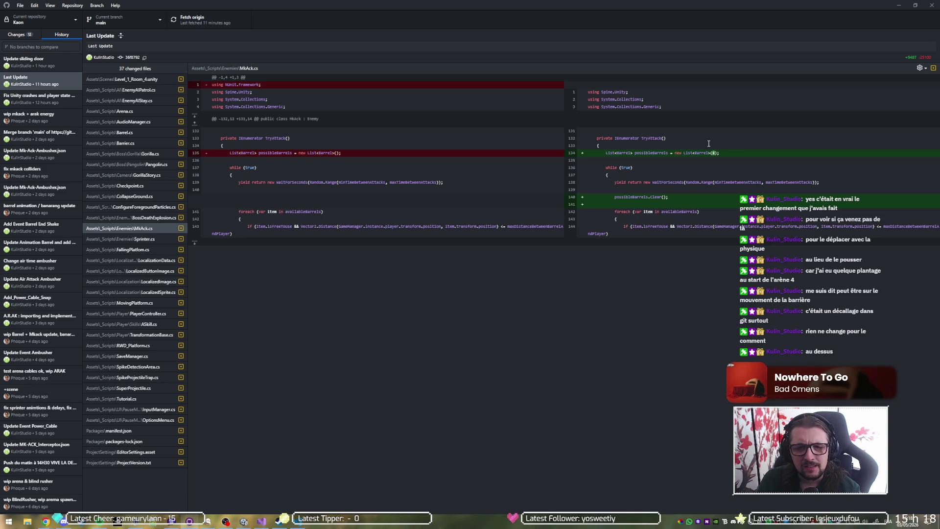
pyautogui.moveTo(710, 153); pyautogui.dragTo(725, 152)
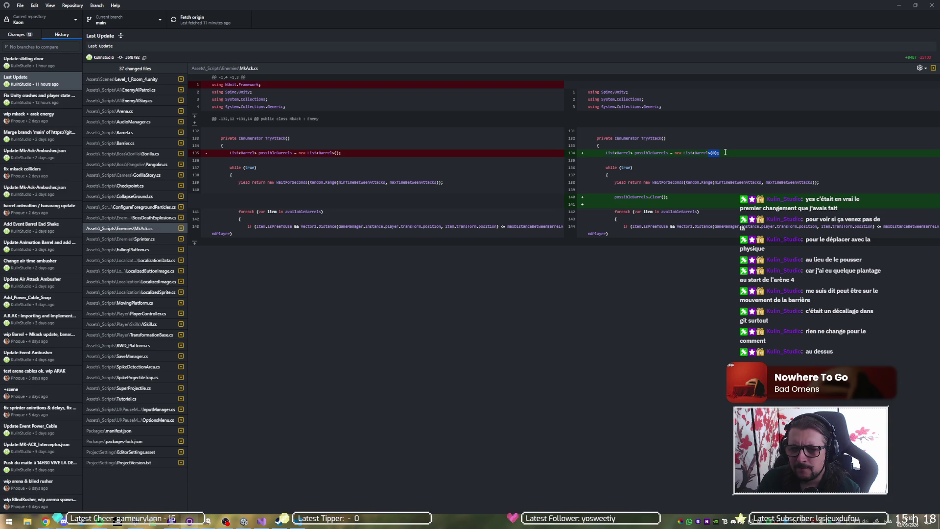
pyautogui.click(726, 152)
pyautogui.moveTo(725, 153); pyautogui.dragTo(697, 152)
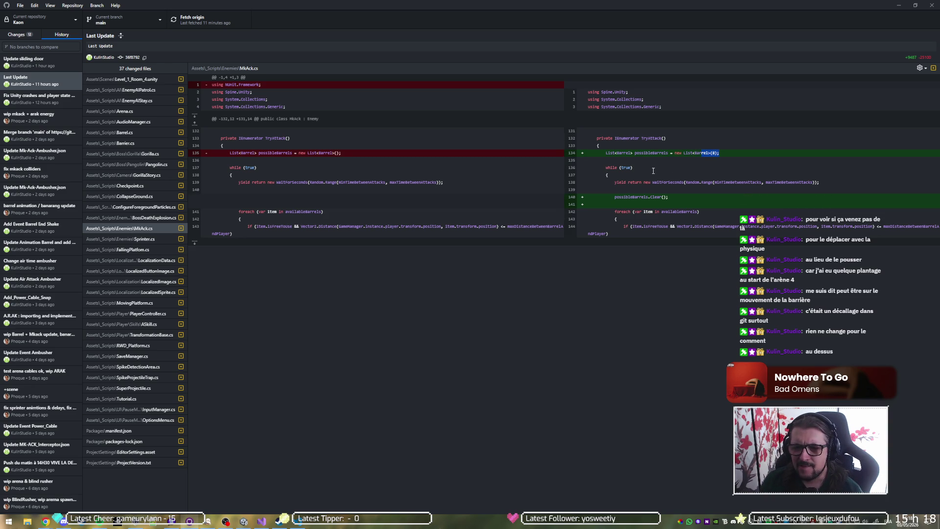
pyautogui.moveTo(613, 198); pyautogui.dragTo(682, 196)
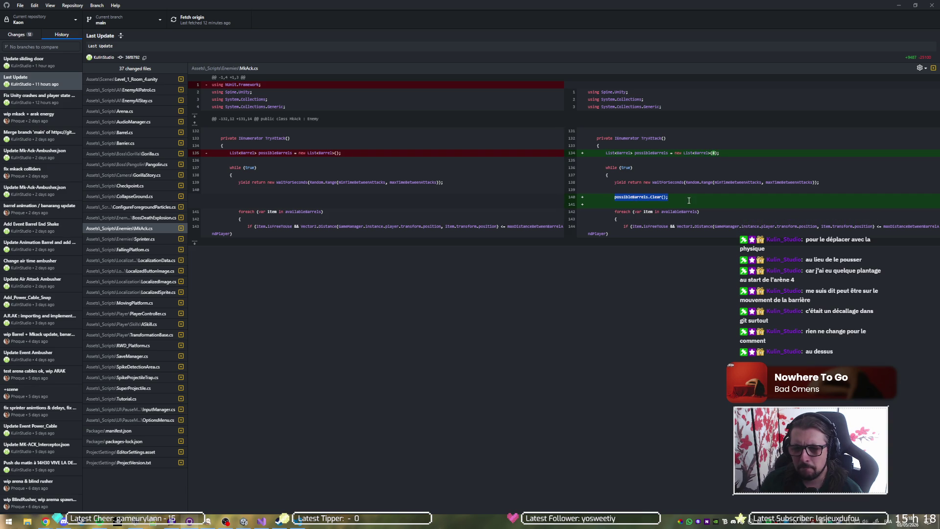
pyautogui.tripleClick(714, 153)
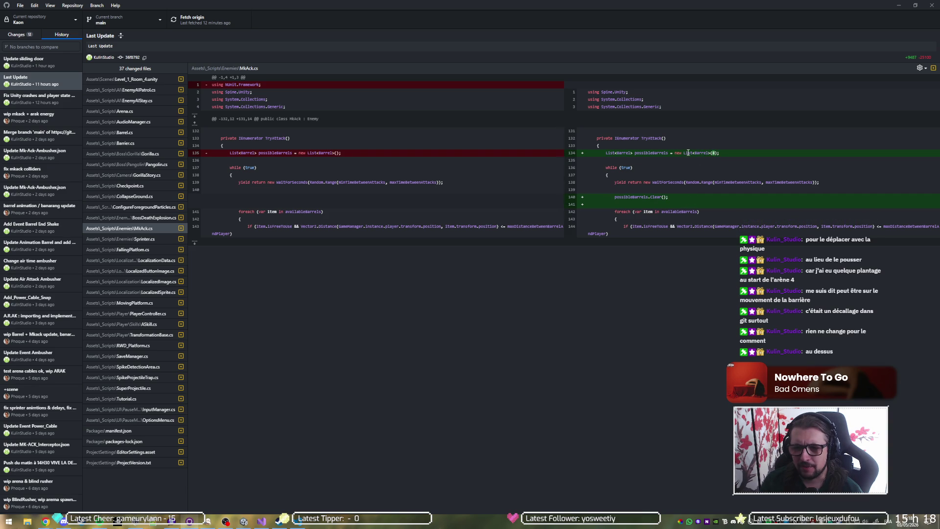
pyautogui.click(733, 154)
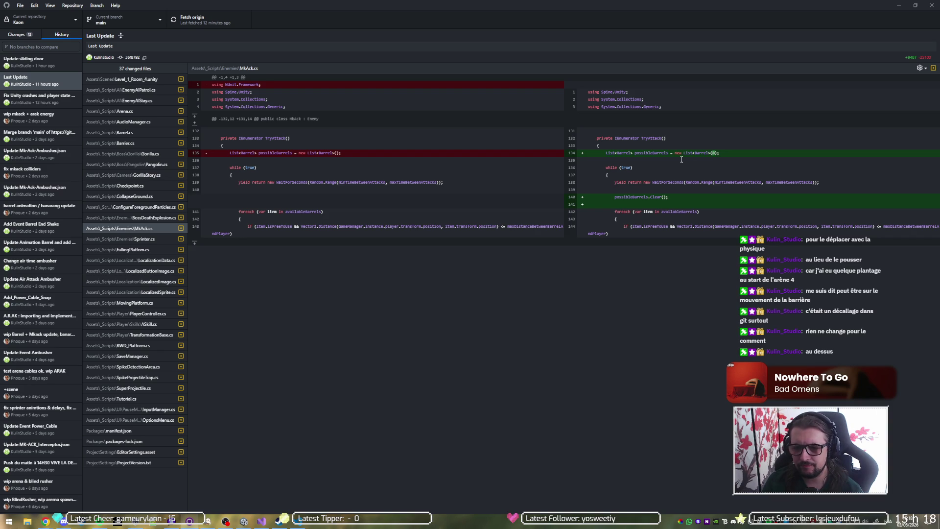
pyautogui.click(136, 242)
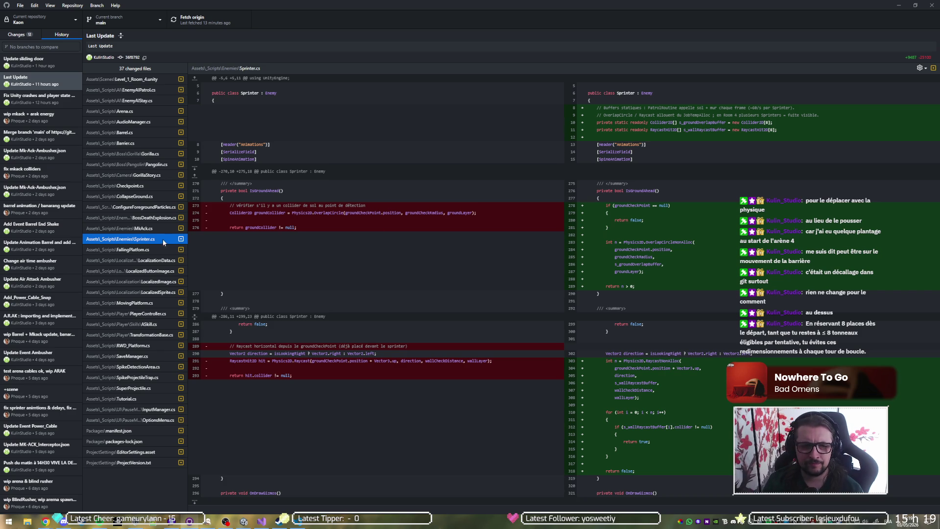
pyautogui.press('Up')
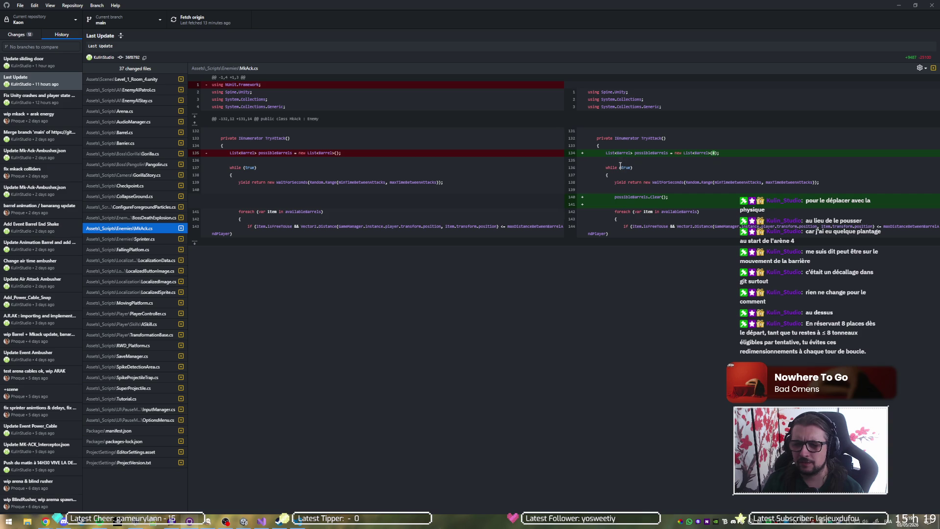
pyautogui.tripleClick(631, 195)
pyautogui.click(692, 196)
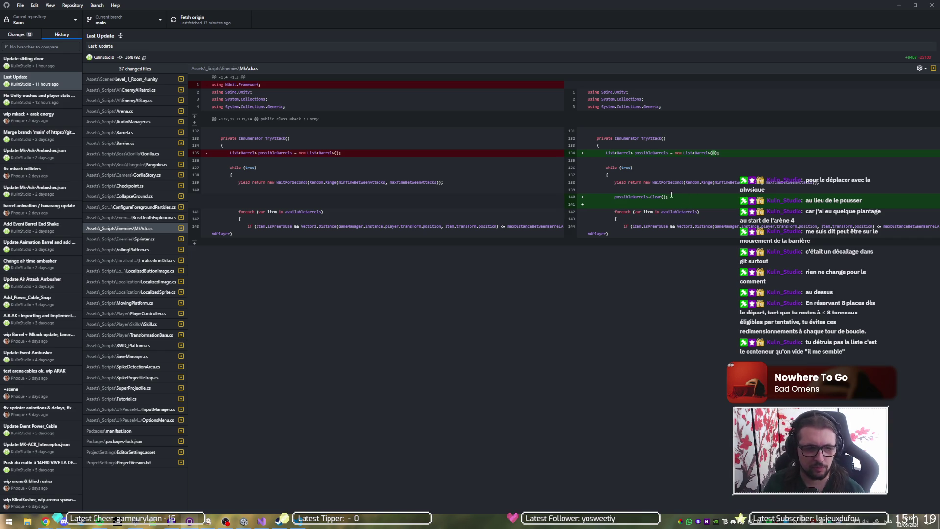
pyautogui.click(156, 239)
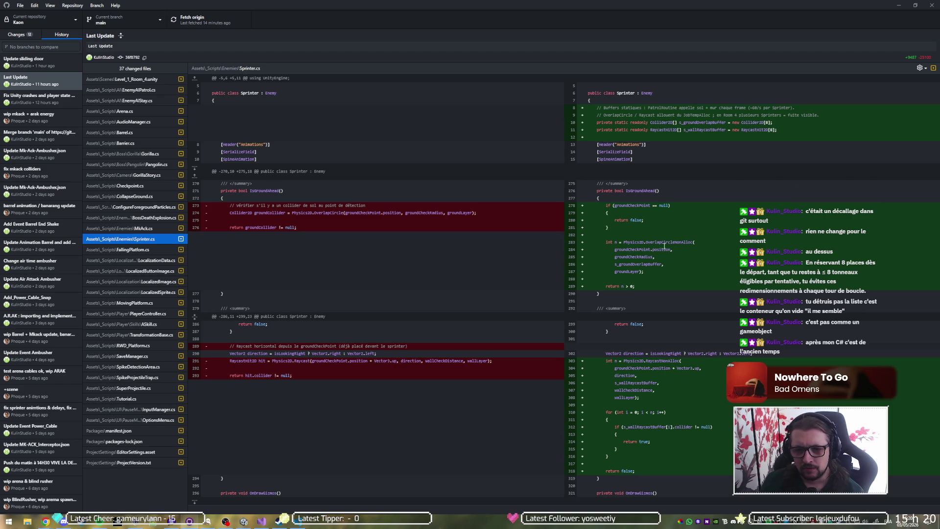
pyautogui.doubleClick(629, 205)
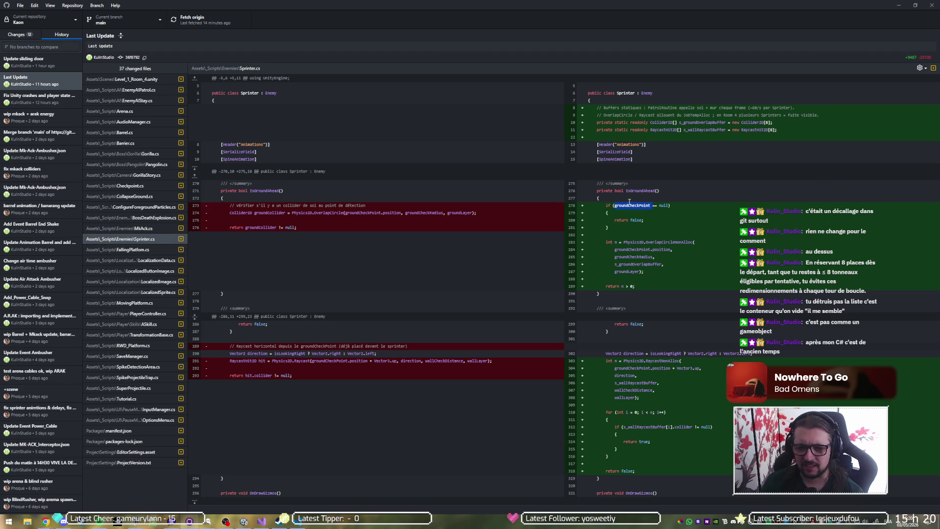
pyautogui.click(636, 205)
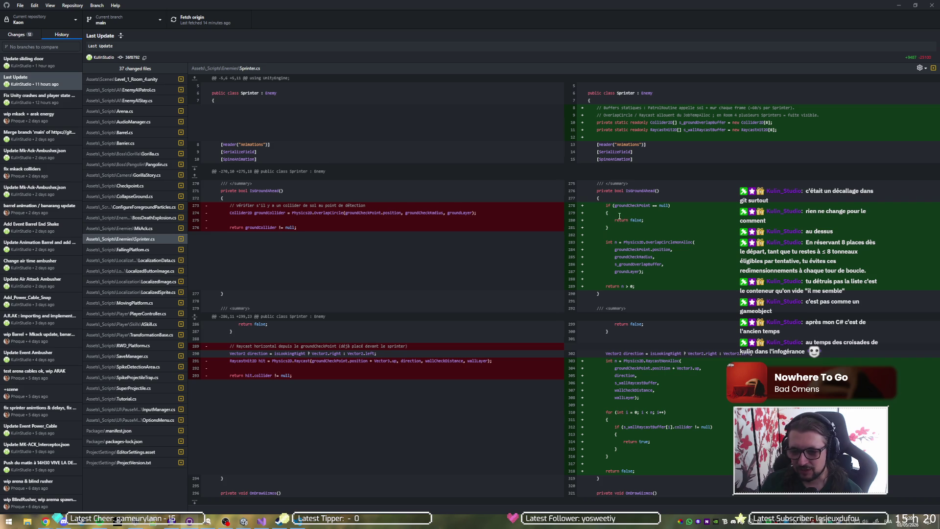
pyautogui.moveTo(613, 228)
pyautogui.mouseDown()
pyautogui.moveTo(601, 201)
pyautogui.moveTo(588, 197)
pyautogui.mouseUp()
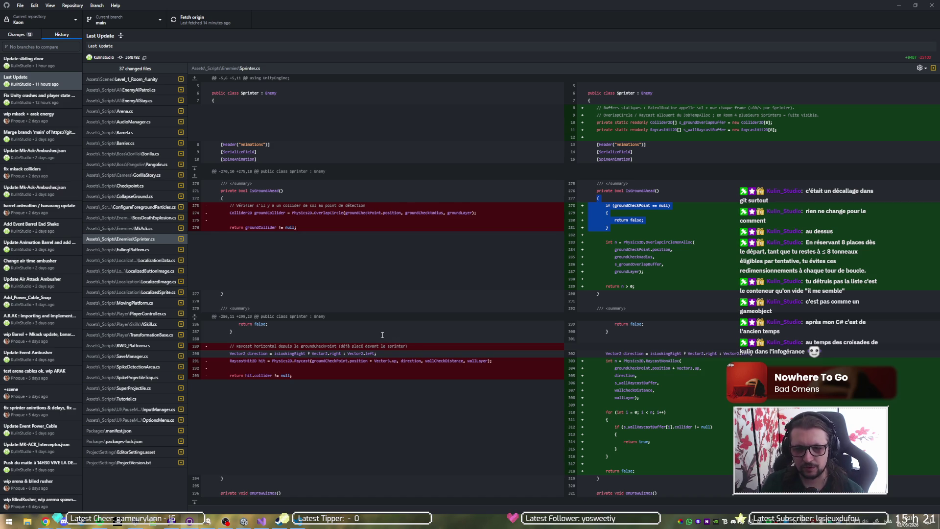
pyautogui.doubleClick(139, 239)
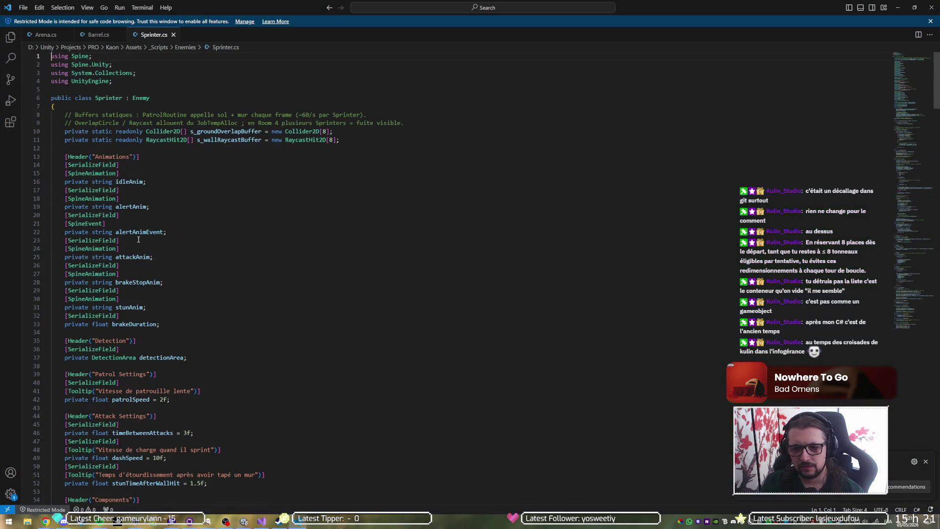
pyautogui.click(898, 7)
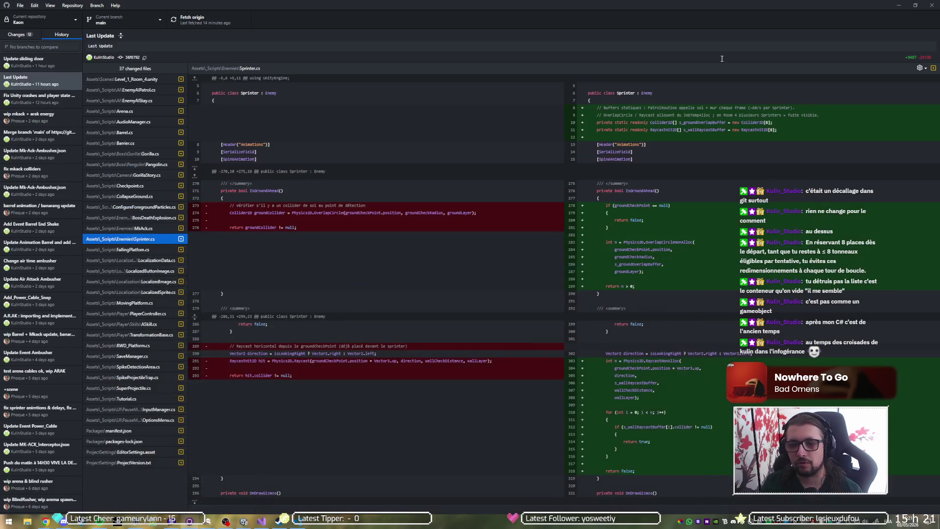
# View the FallingPlatform, LocalizationData, LocalizedButtonImage, LocalizedImage, LocalizedSprite and MovingPlatform diffs
pyautogui.click(132, 249)
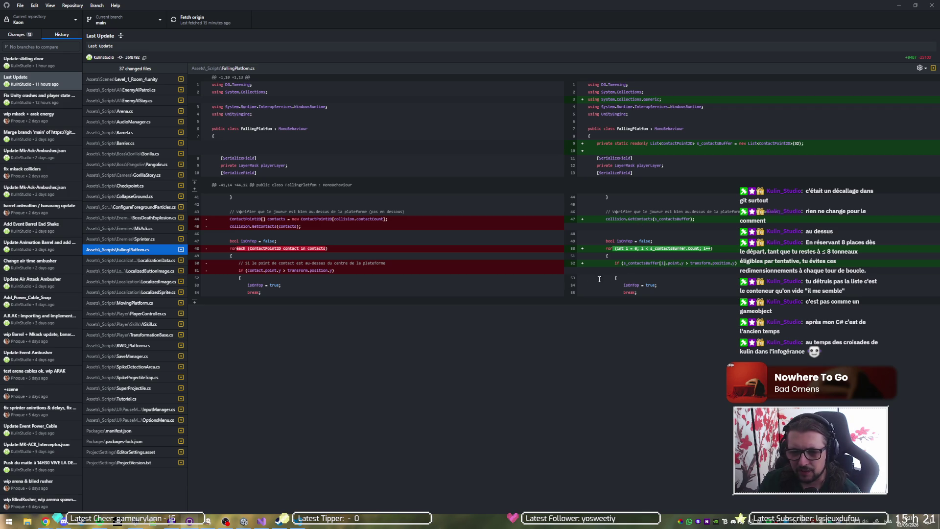
pyautogui.click(122, 262)
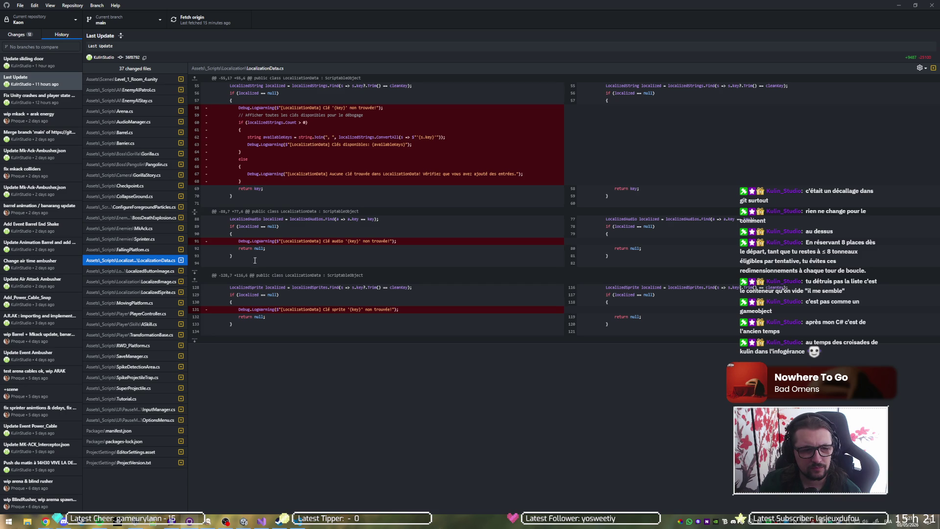
pyautogui.click(138, 271)
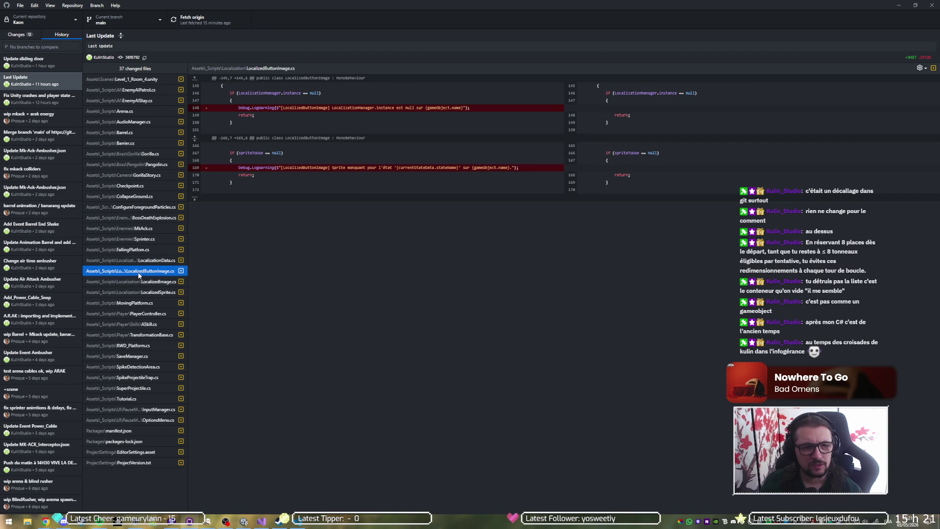
pyautogui.click(137, 284)
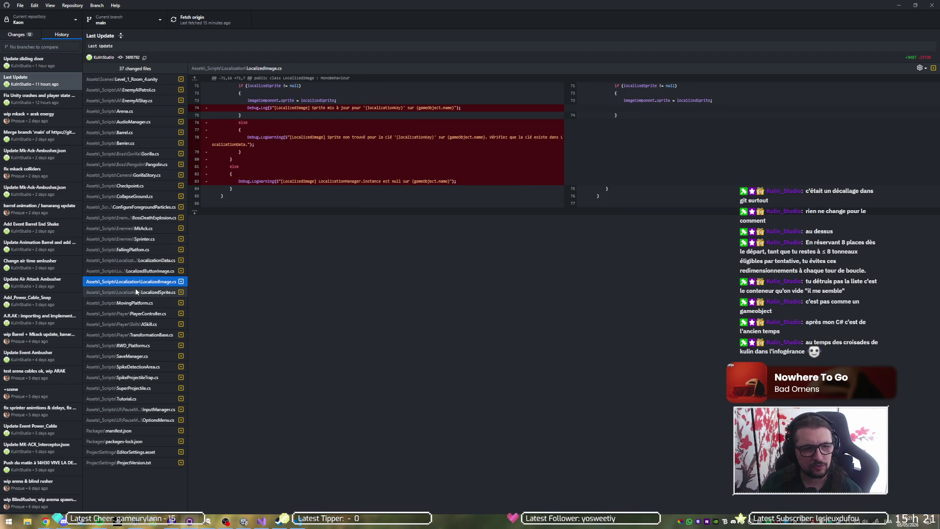
pyautogui.click(137, 292)
pyautogui.click(135, 304)
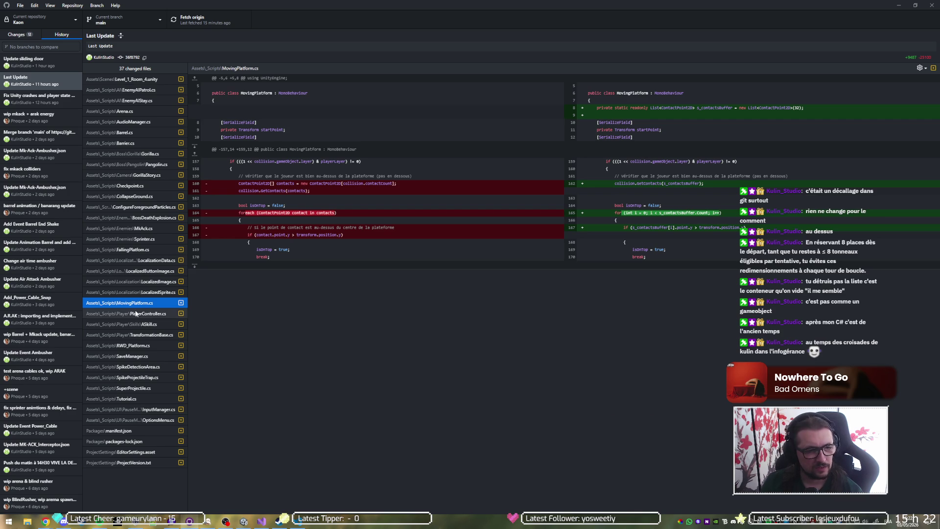
pyautogui.click(136, 315)
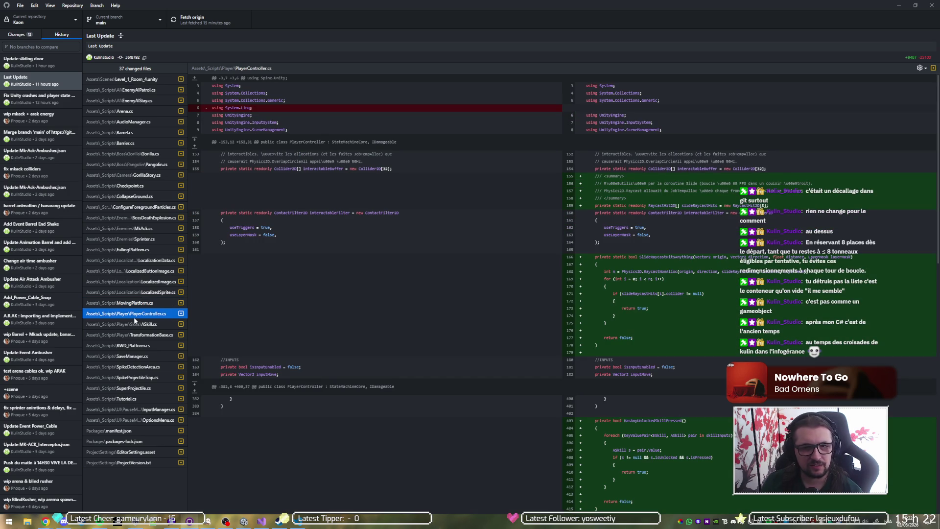
pyautogui.scroll(-3, 497, 256)
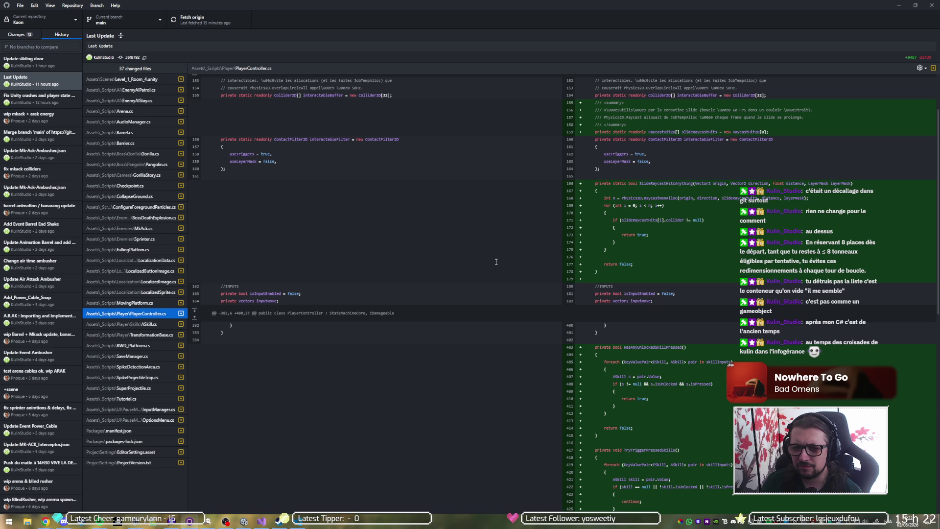
pyautogui.scroll(3, 494, 261)
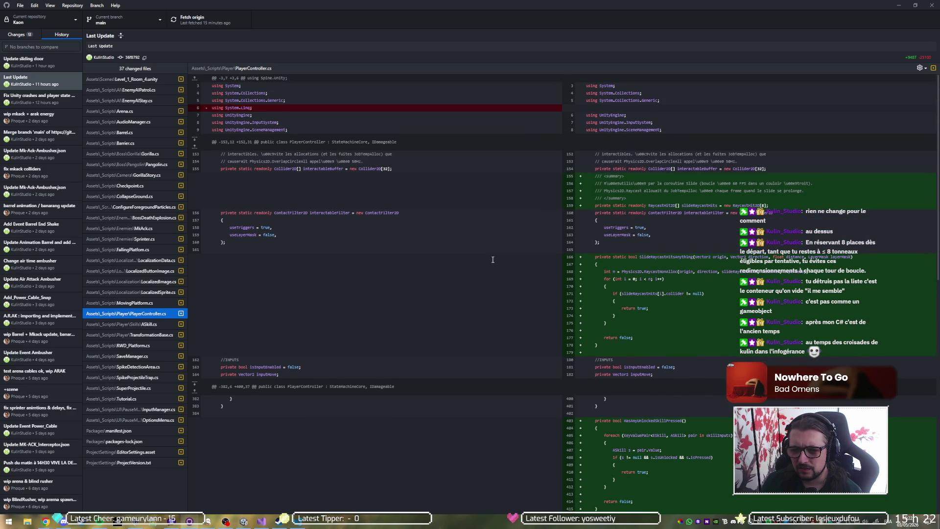
pyautogui.scroll(-8, 493, 260)
pyautogui.scroll(-2, 493, 260)
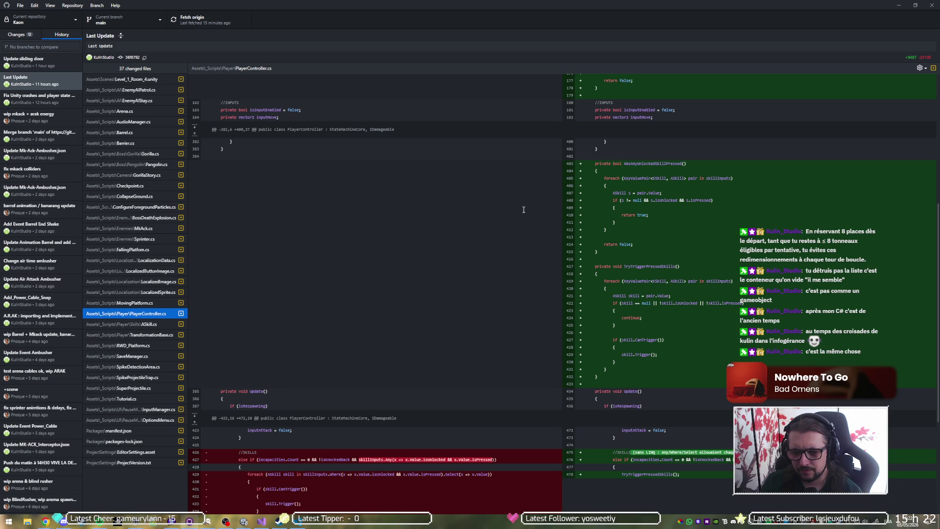
pyautogui.scroll(-1, 523, 210)
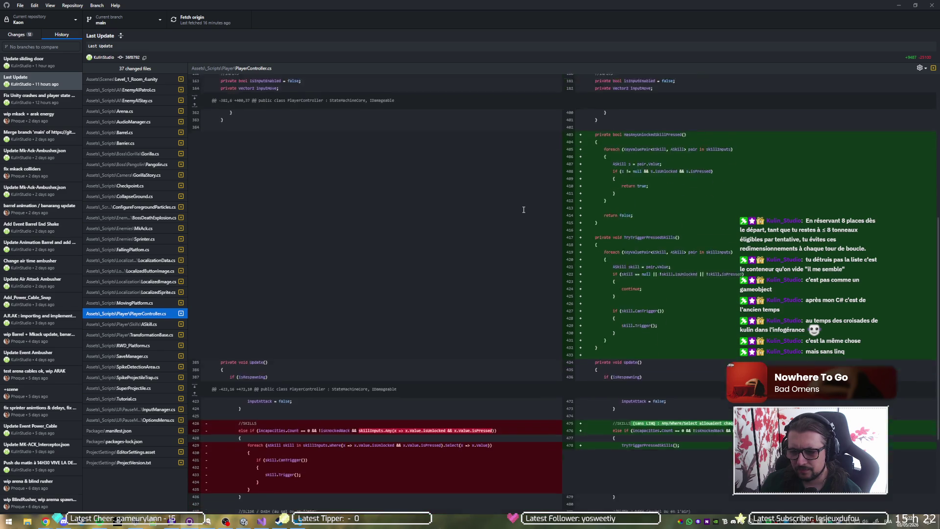
pyautogui.scroll(-5, 524, 210)
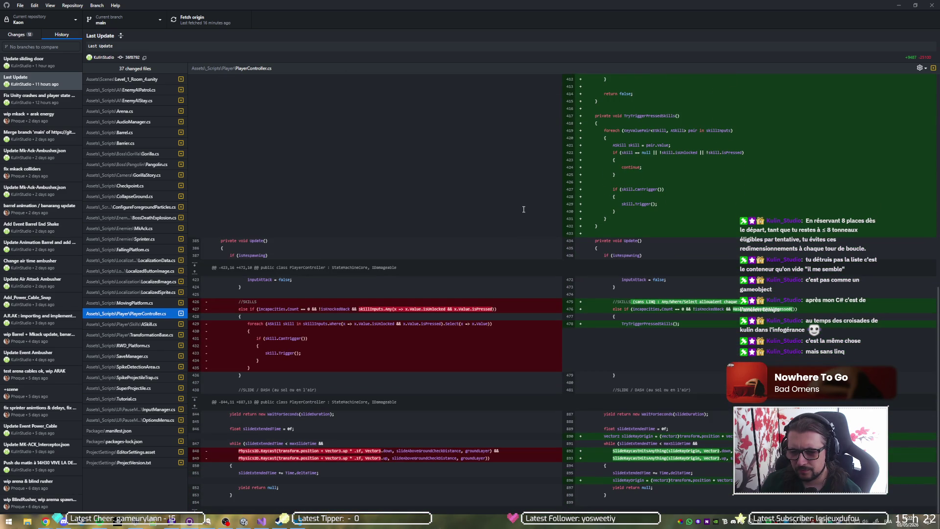
pyautogui.scroll(3, 524, 210)
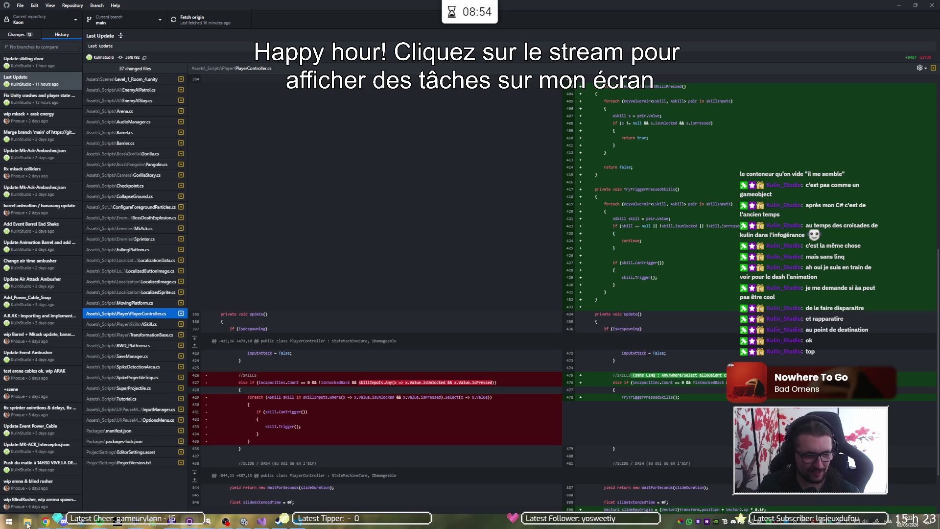
# Google 'ssbu grrreninja side b' in a new Chrome tab and open the Greninja Shadow Sneak Guide video
pyautogui.moveTo(45, 521)
pyautogui.click(115, 504)
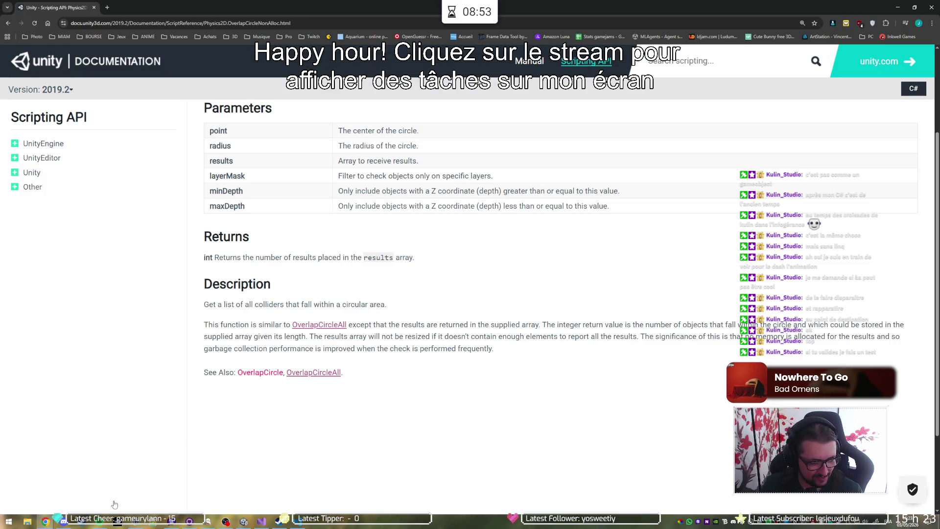
pyautogui.hotkey('ctrl', 't')
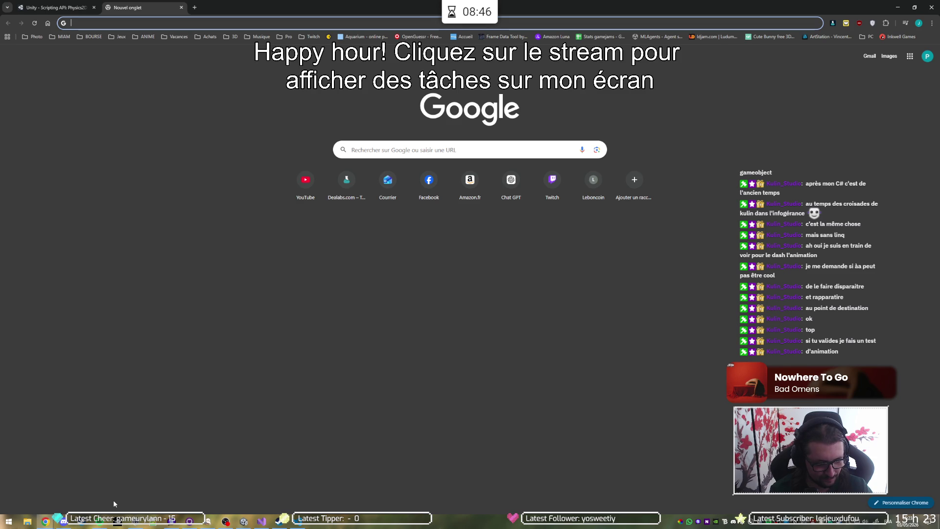
pyautogui.write('ssbu grrreninja')
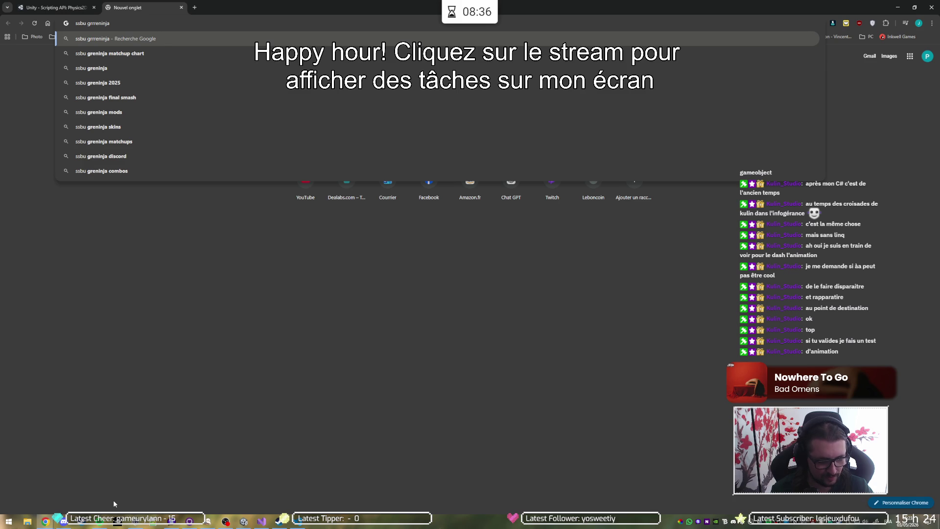
pyautogui.write('side b')
pyautogui.press('Return')
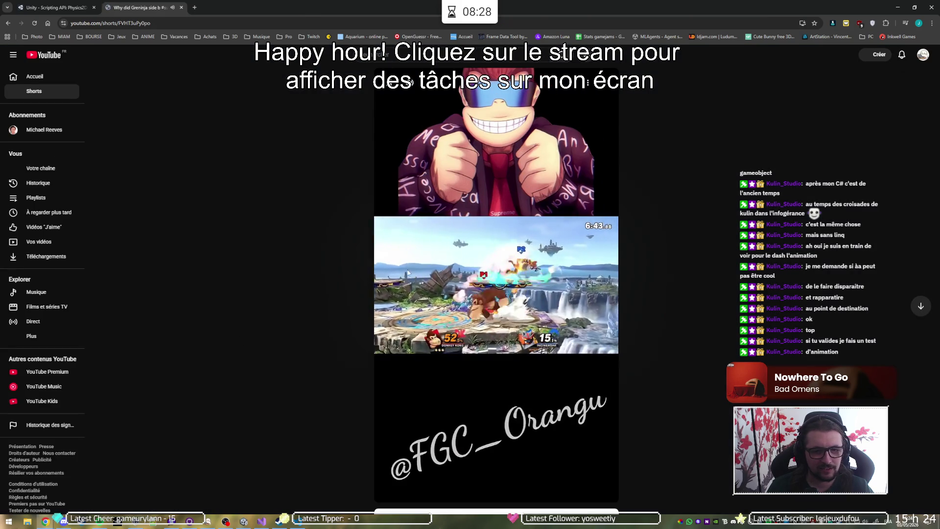
pyautogui.hotkey('alt', 'Left')
pyautogui.click(174, 192)
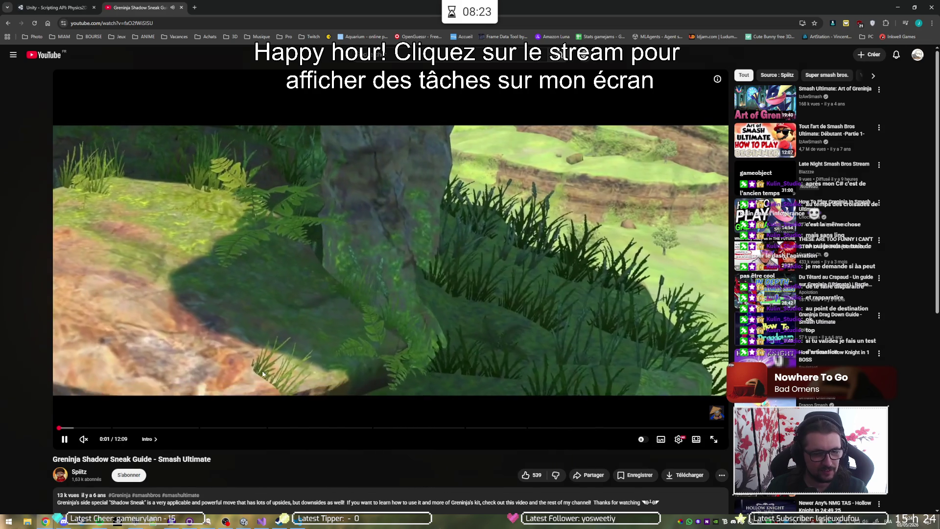
pyautogui.press('l')
pyautogui.press('l')
pyautogui.press('l')
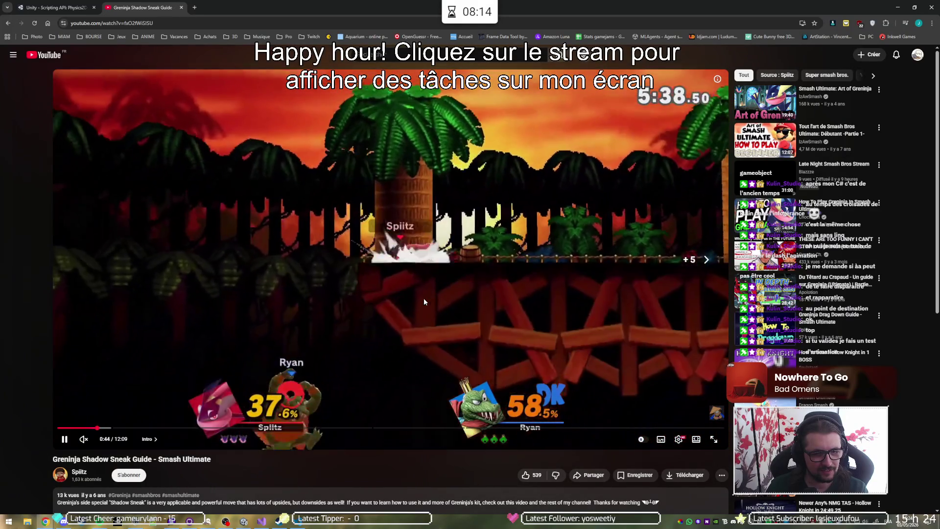
pyautogui.press('l')
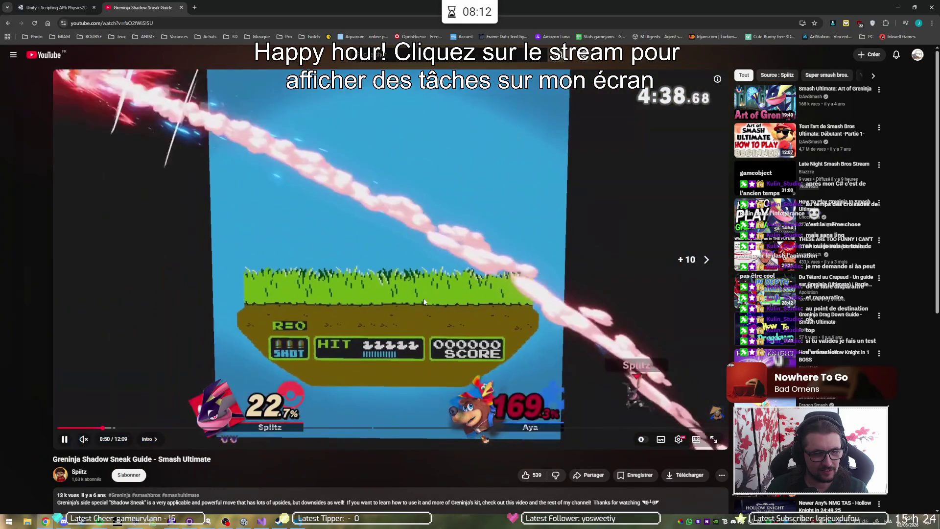
pyautogui.press('Right')
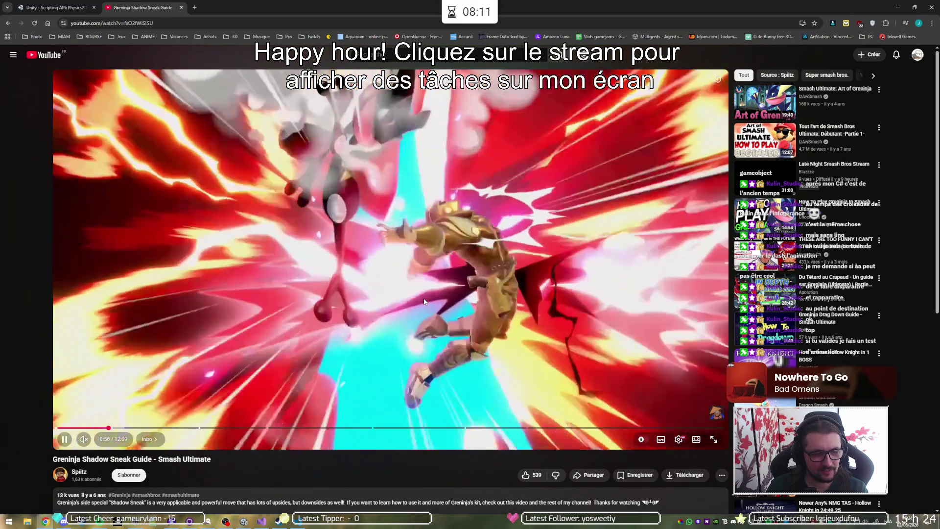
pyautogui.press('Left')
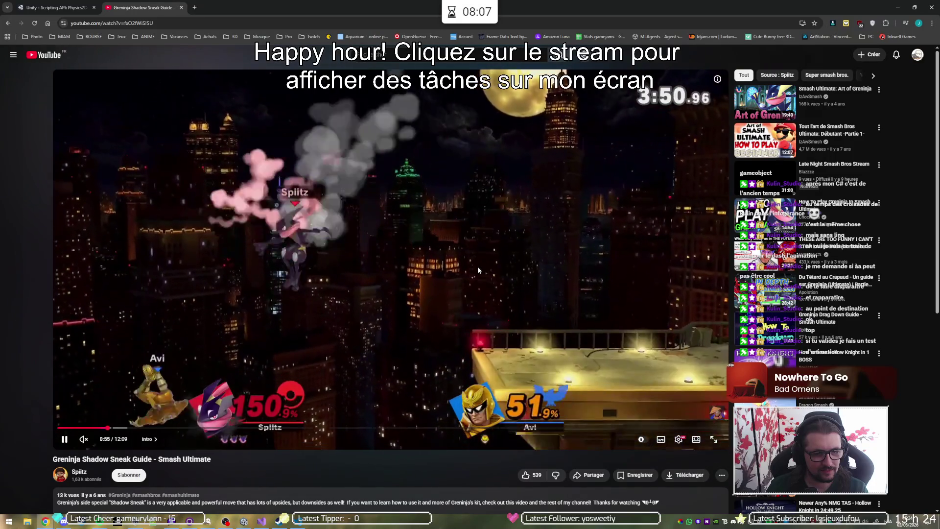
pyautogui.press('Left')
pyautogui.press('Left')
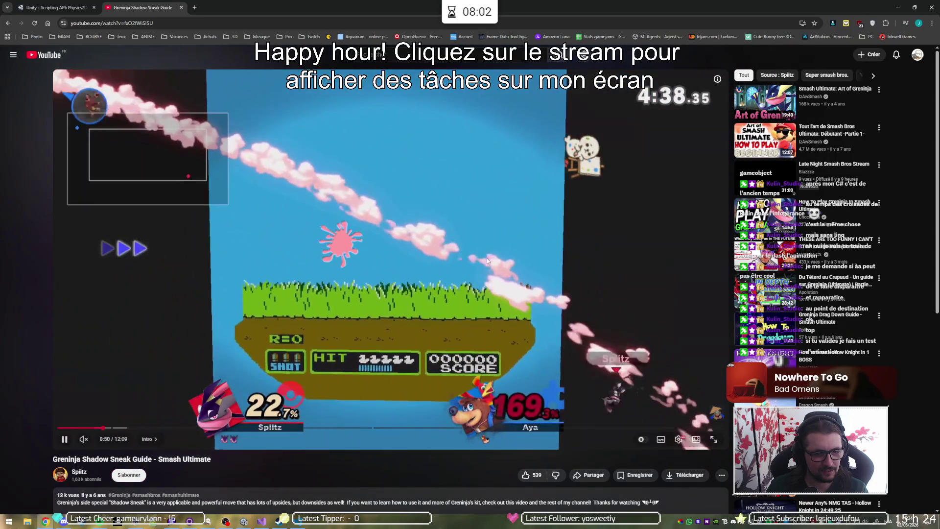
pyautogui.click(484, 255)
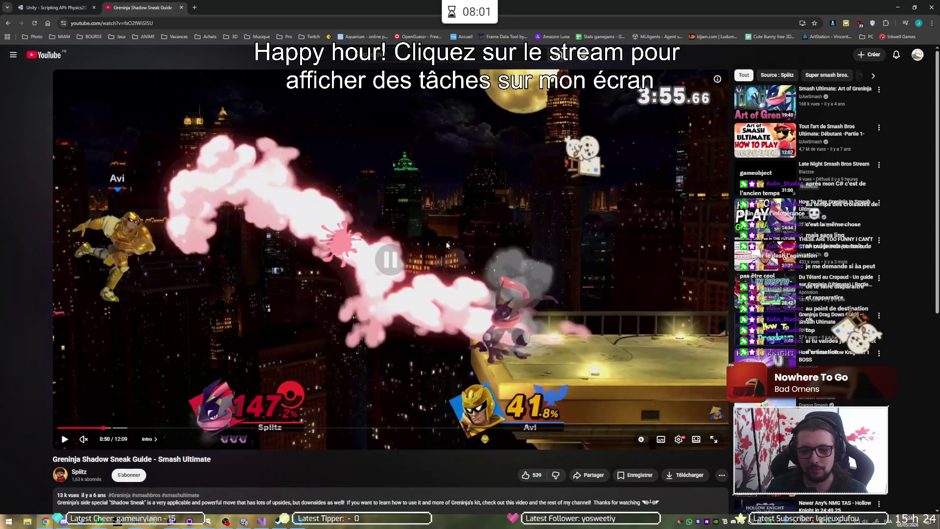
pyautogui.hotkey('alt', 'Left')
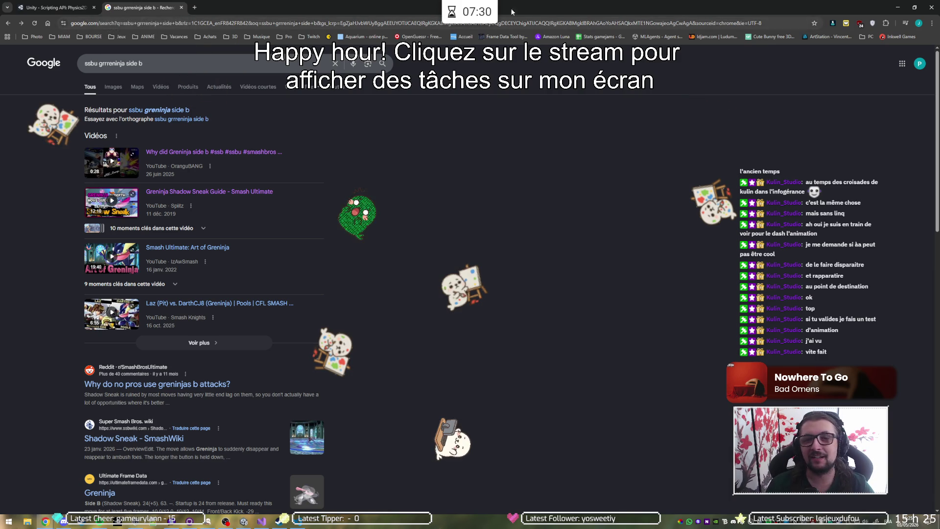
pyautogui.click(898, 7)
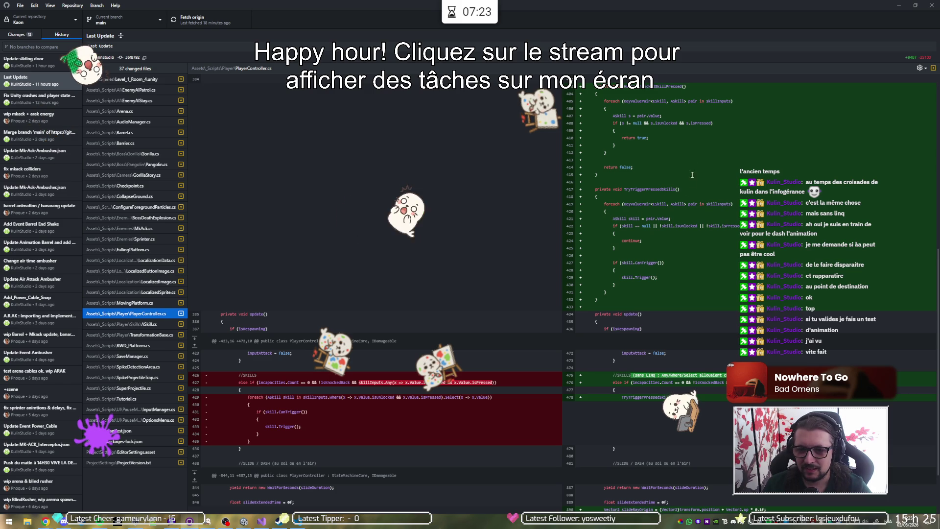
# Scroll the PlayerController.cs diff, then show ASkill.cs's player null-check change in Last Update
pyautogui.scroll(-3, 546, 300)
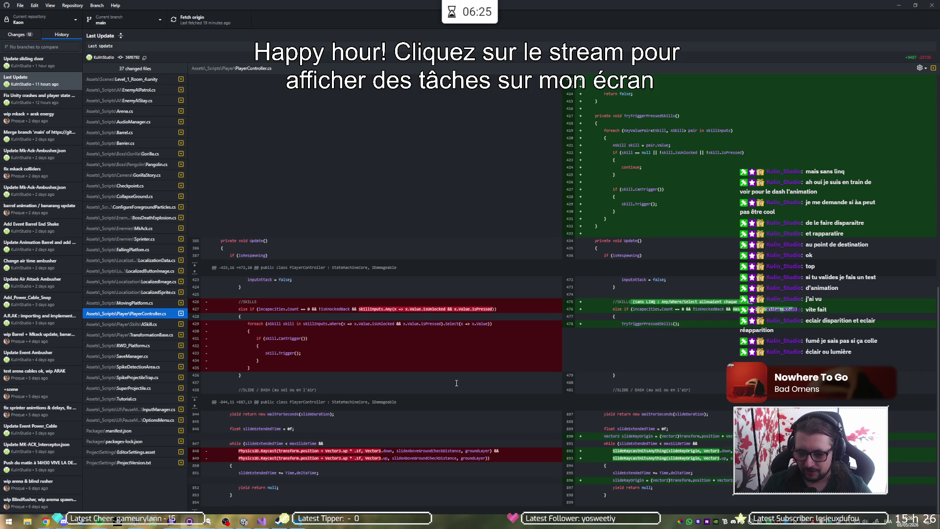
pyautogui.click(130, 324)
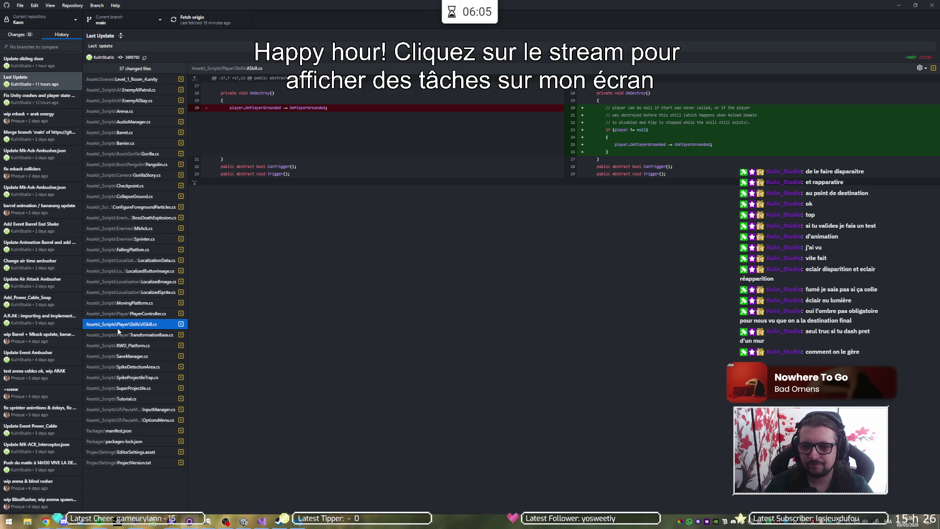
# View TransformationBase.cs, then RWD_Platform.cs's Last Update diff with its new static buffers
pyautogui.click(122, 334)
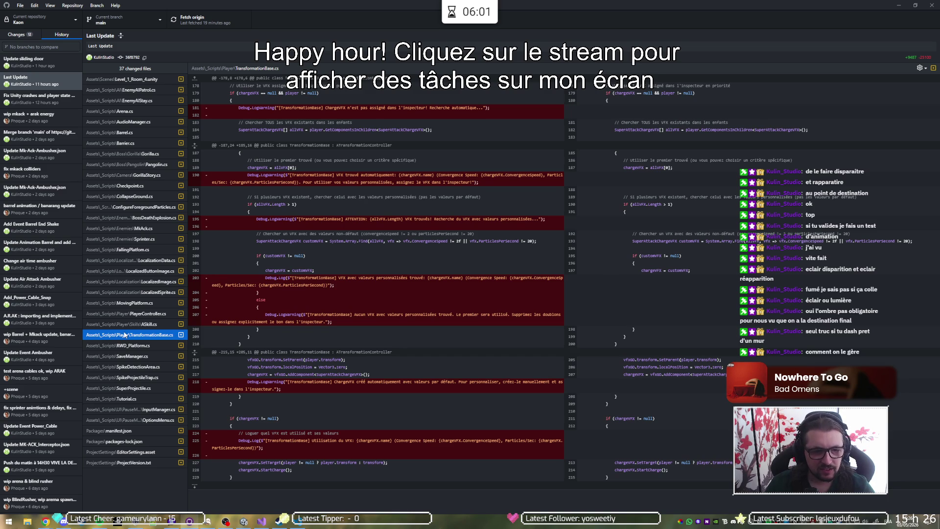
pyautogui.click(127, 345)
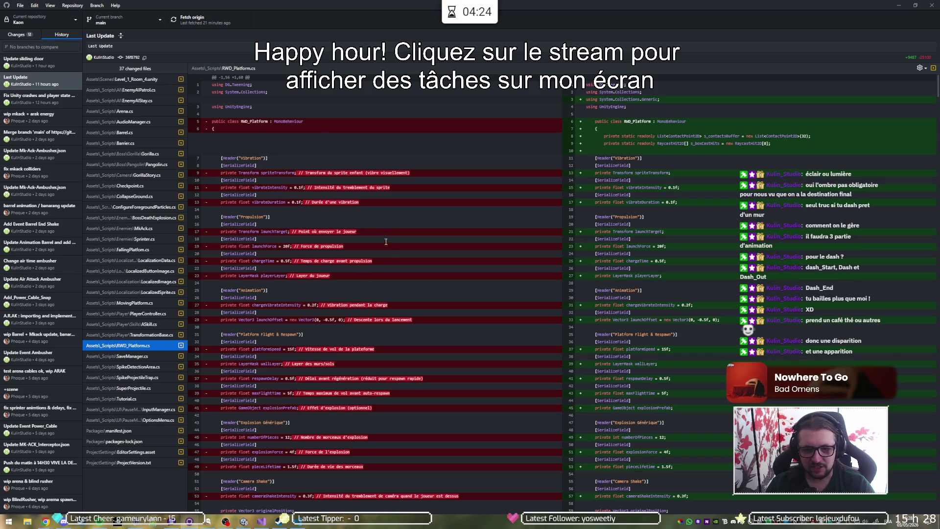
pyautogui.scroll(-5, 371, 281)
# Scroll through the upper part of the RWD_Platform.cs diff in Last Update
pyautogui.scroll(-5, 371, 282)
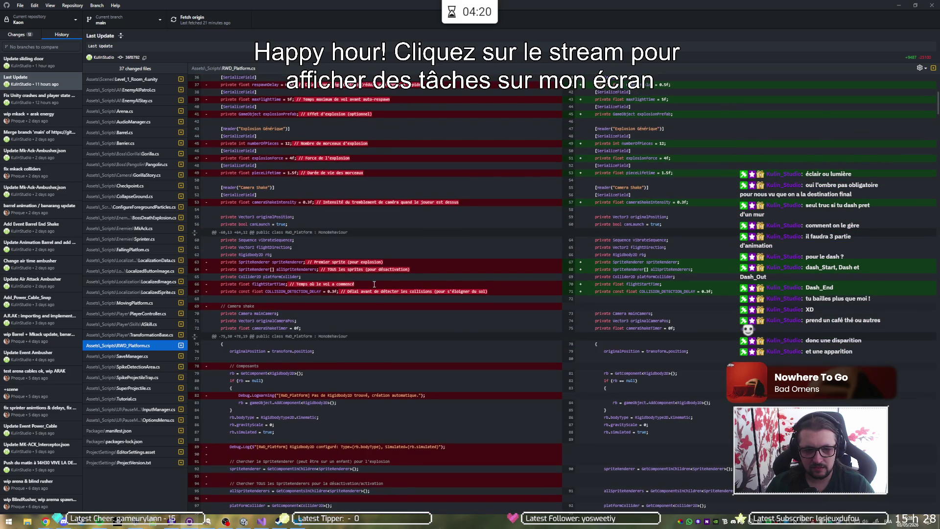
pyautogui.scroll(-5, 374, 284)
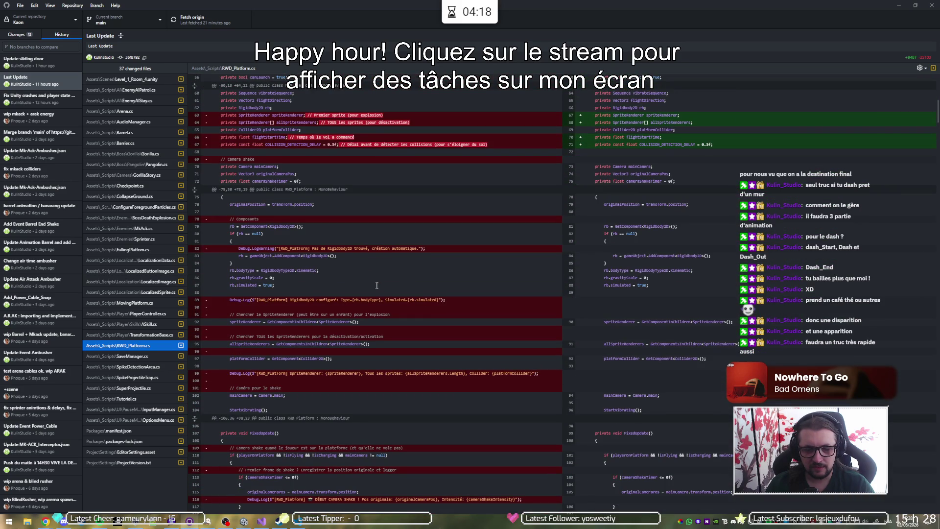
pyautogui.scroll(-2, 377, 285)
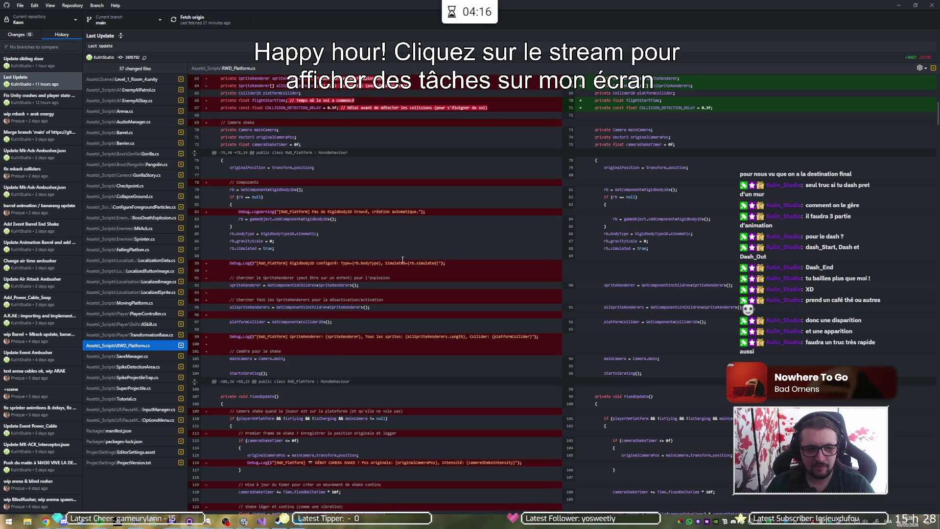
pyautogui.scroll(-15, 403, 259)
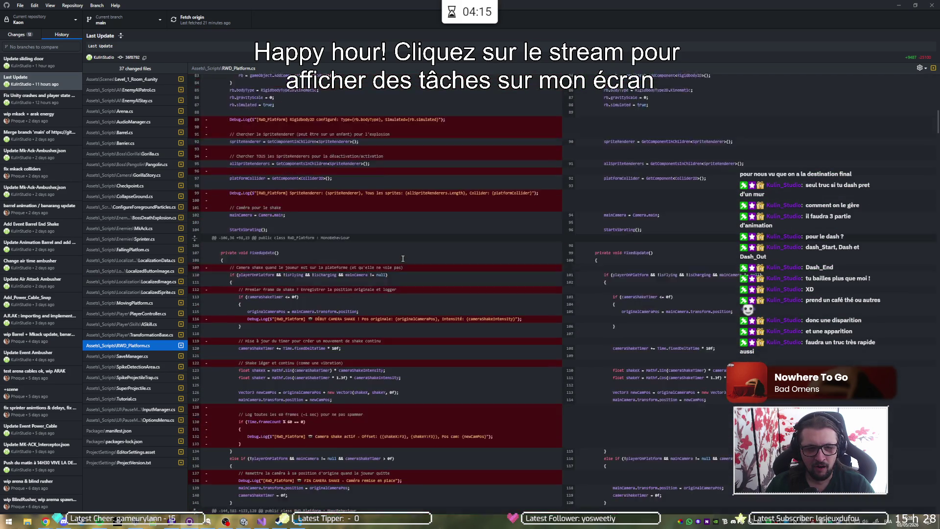
pyautogui.scroll(5, 403, 258)
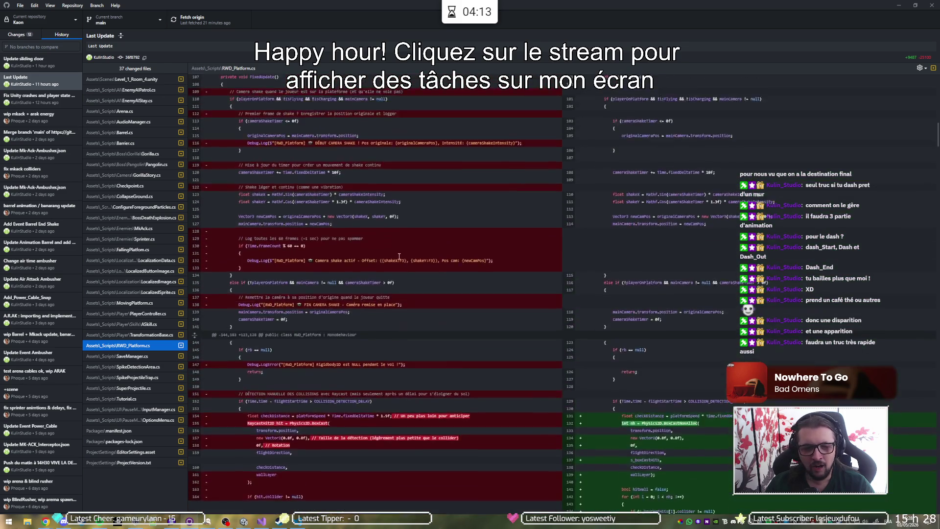
pyautogui.scroll(-9, 399, 255)
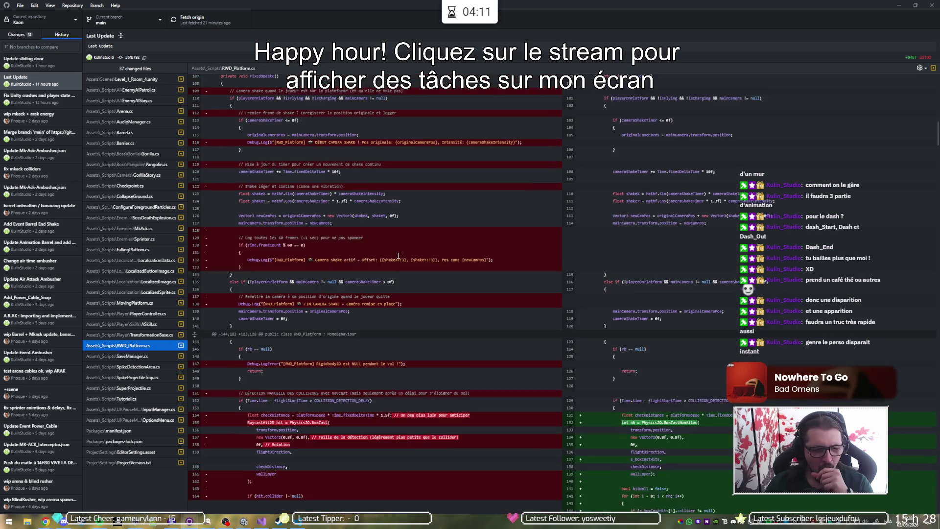
pyautogui.scroll(-2, 398, 256)
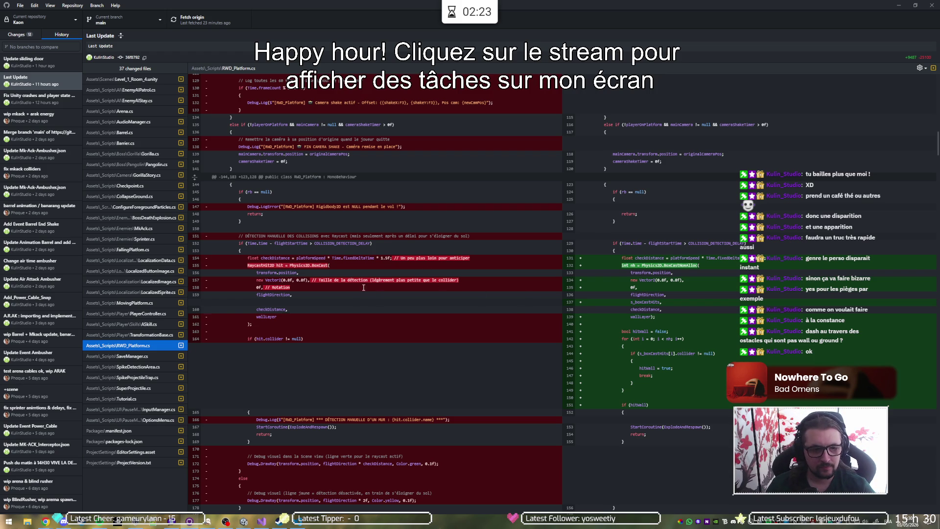
# Read the rest of RWD_Platform.cs's diff, then view the SaveManager.cs and SpikeDetectionArea.cs diffs
pyautogui.scroll(-6, 338, 289)
pyautogui.scroll(5, 338, 289)
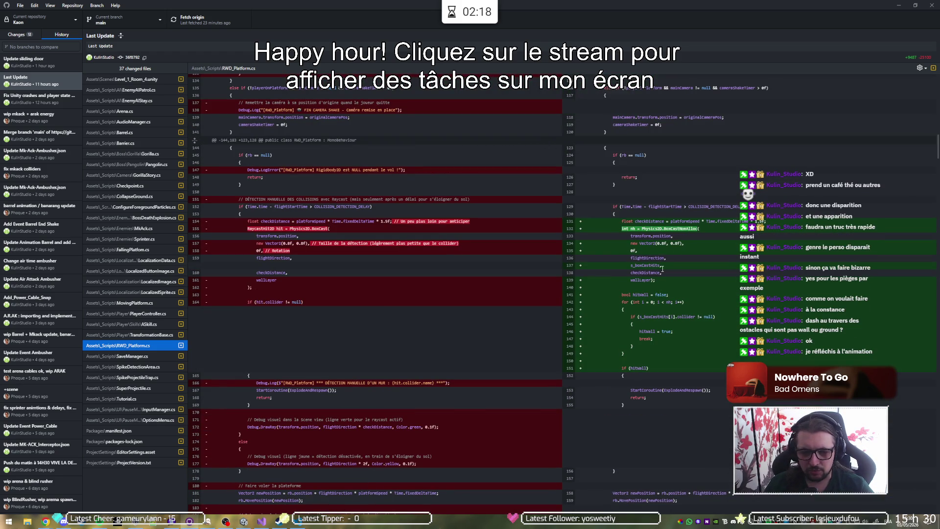
pyautogui.scroll(-12, 404, 307)
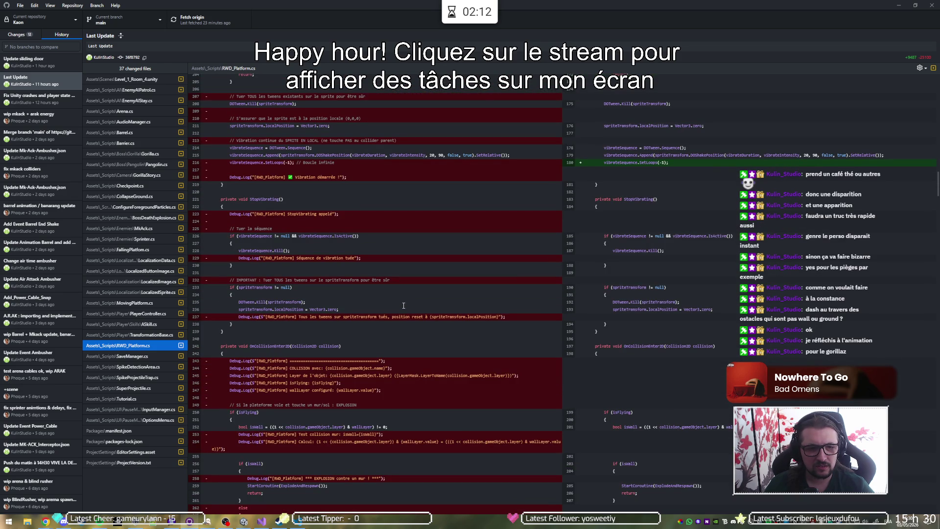
pyautogui.scroll(-6, 404, 305)
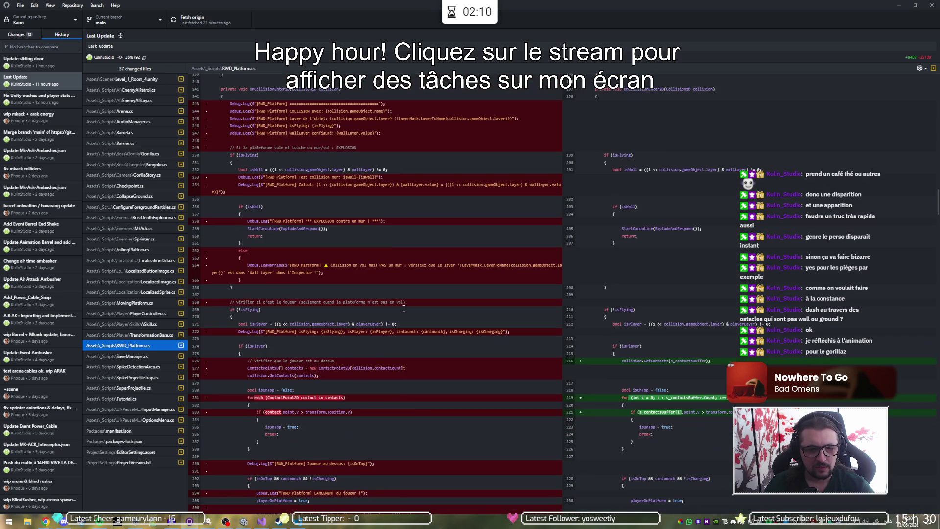
pyautogui.scroll(-2, 404, 307)
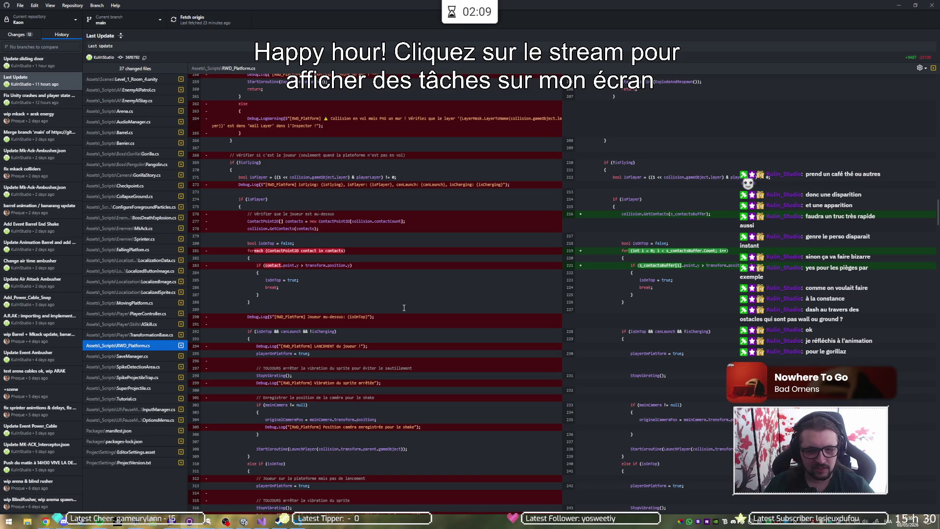
pyautogui.scroll(-9, 404, 308)
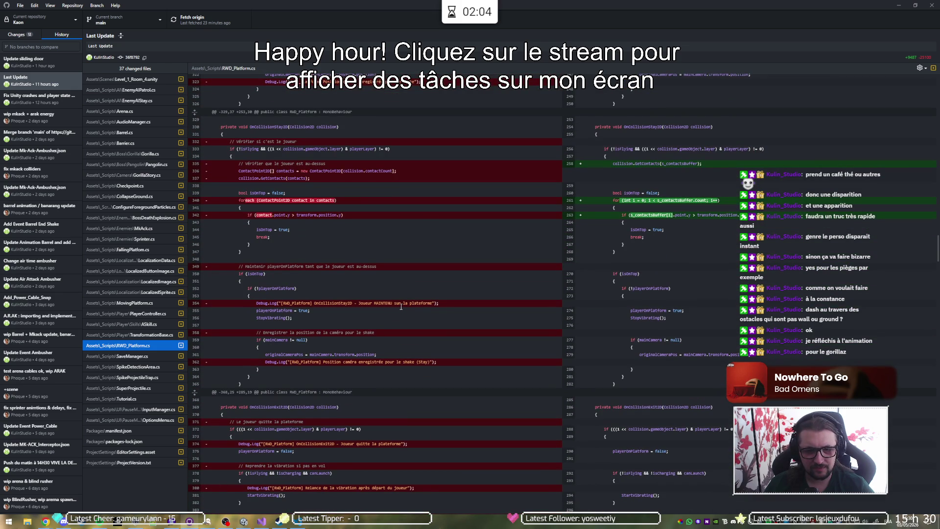
pyautogui.scroll(-12, 401, 306)
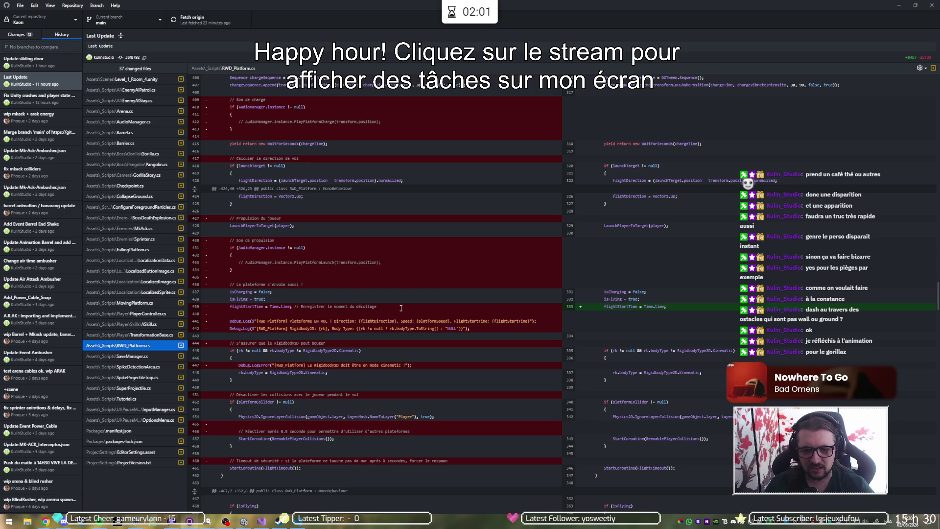
pyautogui.scroll(-15, 401, 308)
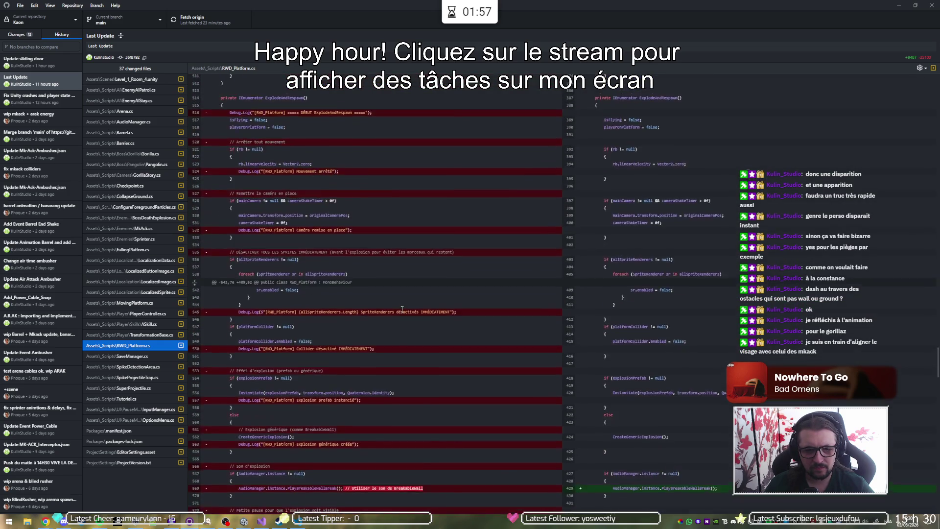
pyautogui.scroll(-15, 402, 310)
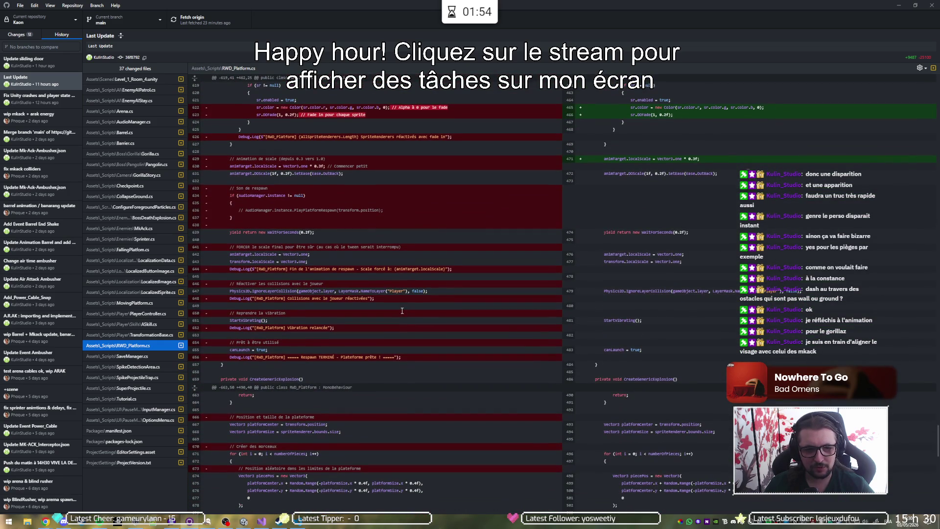
pyautogui.scroll(-5, 403, 310)
pyautogui.scroll(-7, 402, 309)
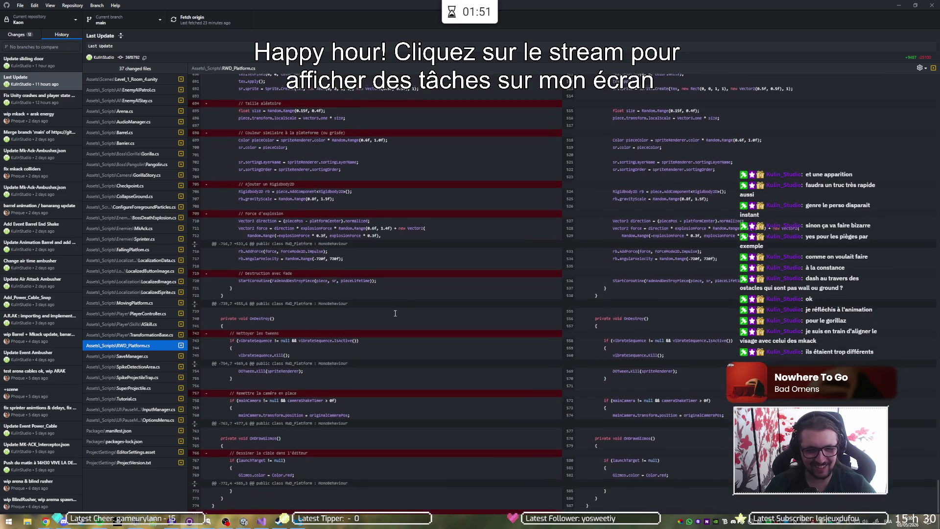
pyautogui.click(131, 357)
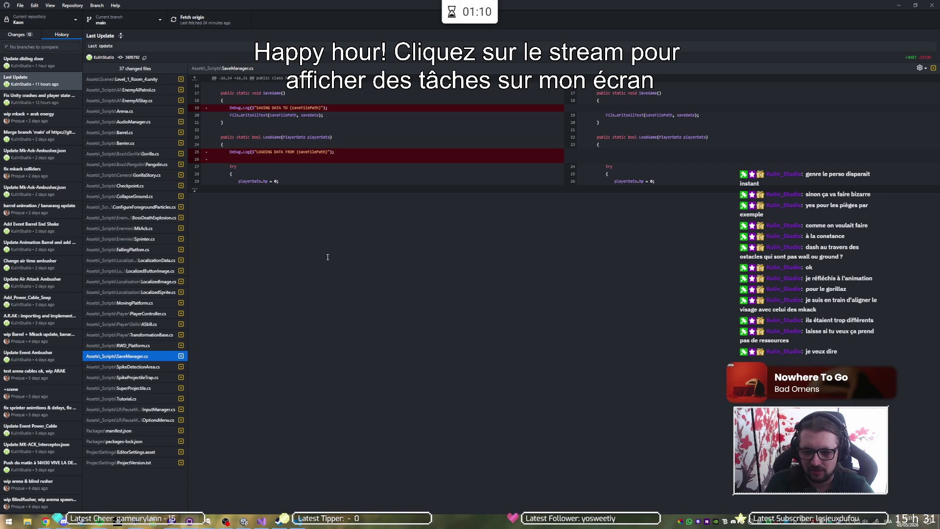
pyautogui.press('Down')
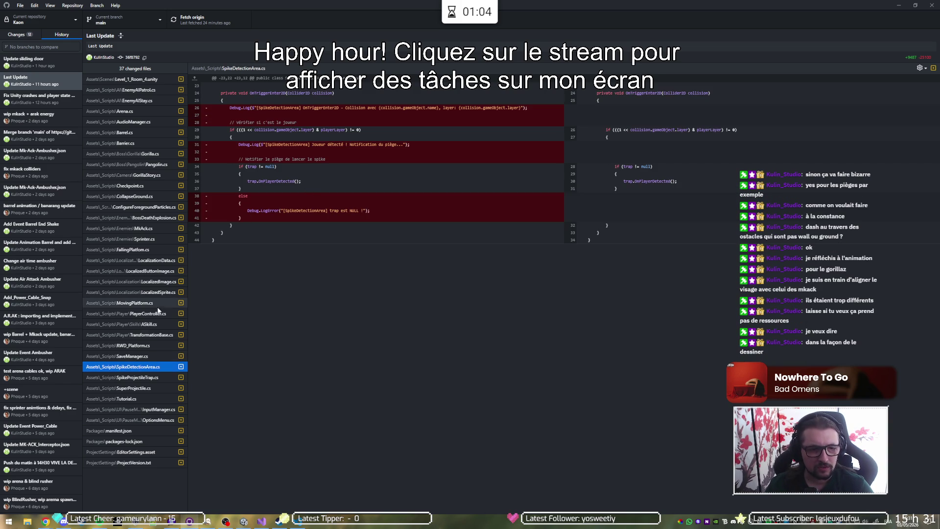
# View the SpikeProjectileTrap, SuperProjectile, Tutorial, InputManager and OptionsMenu script diffs
pyautogui.click(121, 377)
pyautogui.click(121, 388)
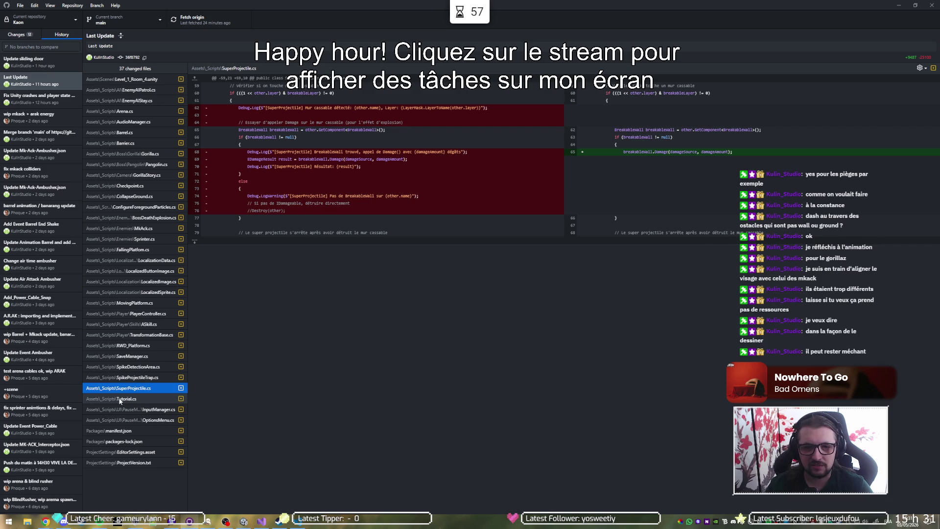
pyautogui.click(120, 400)
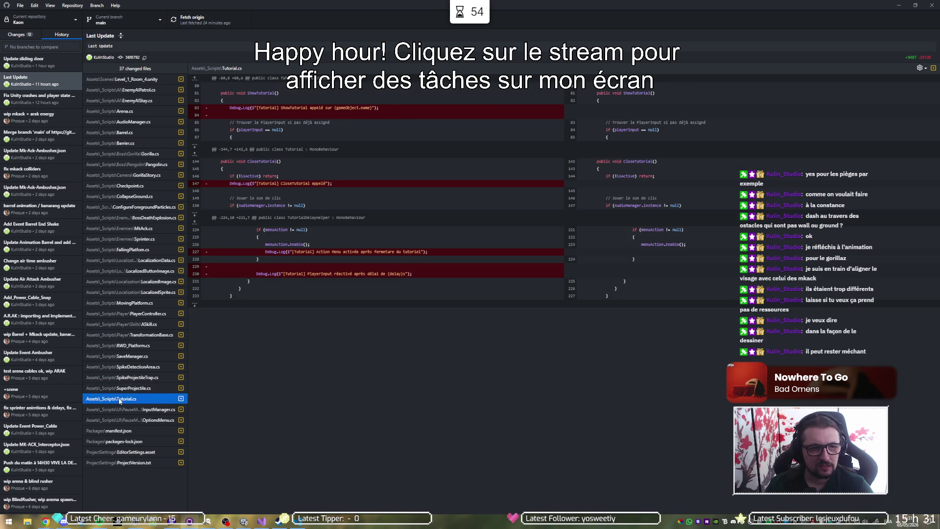
pyautogui.click(121, 411)
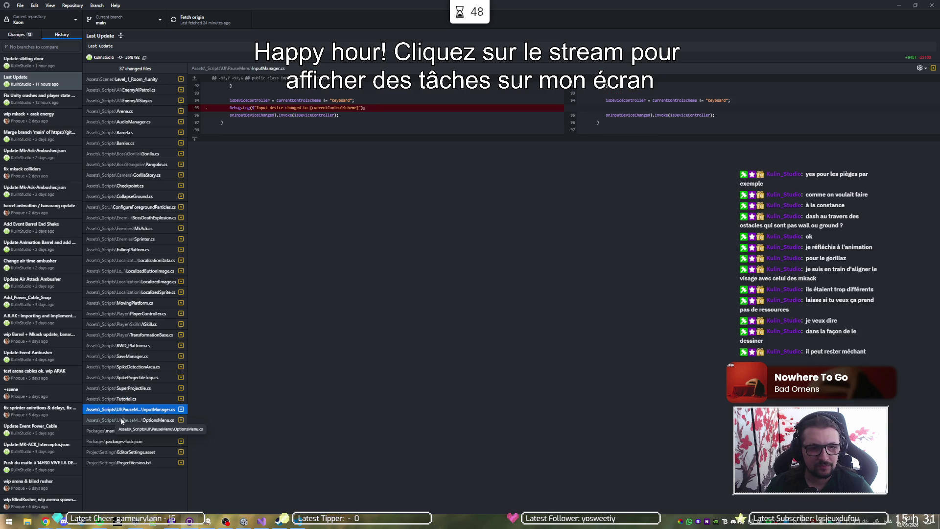
pyautogui.click(120, 417)
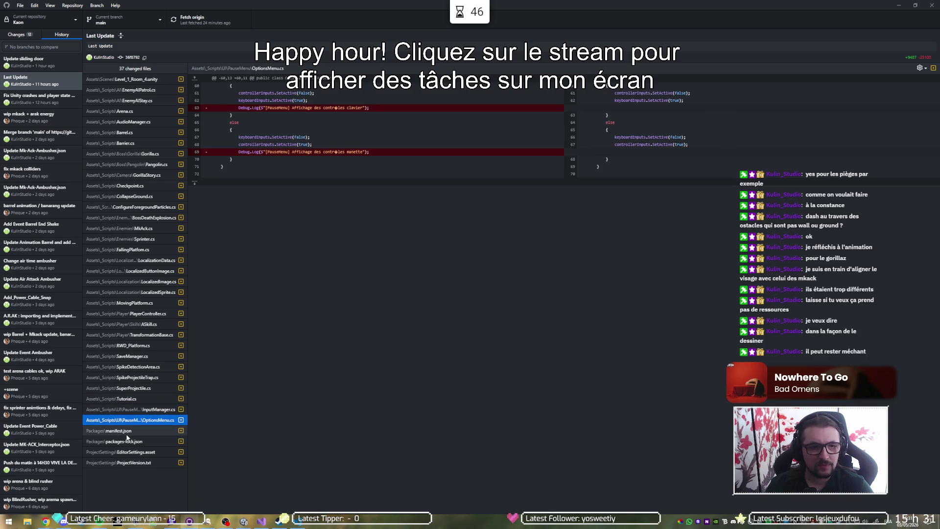
# Check manifest.json, packages-lock.json, EditorSettings.asset and ProjectVersion.txt, then open the 'Update sliding door' commit
pyautogui.click(127, 433)
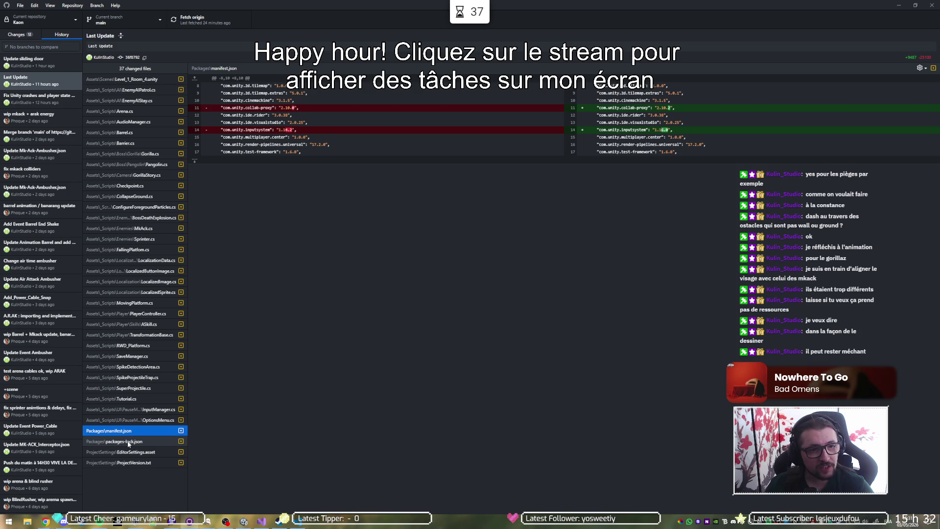
pyautogui.click(130, 442)
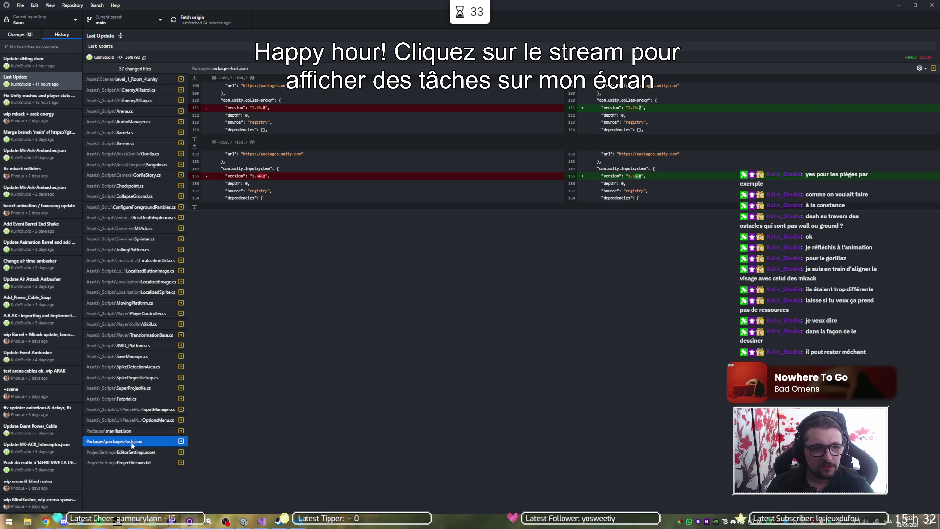
pyautogui.click(133, 451)
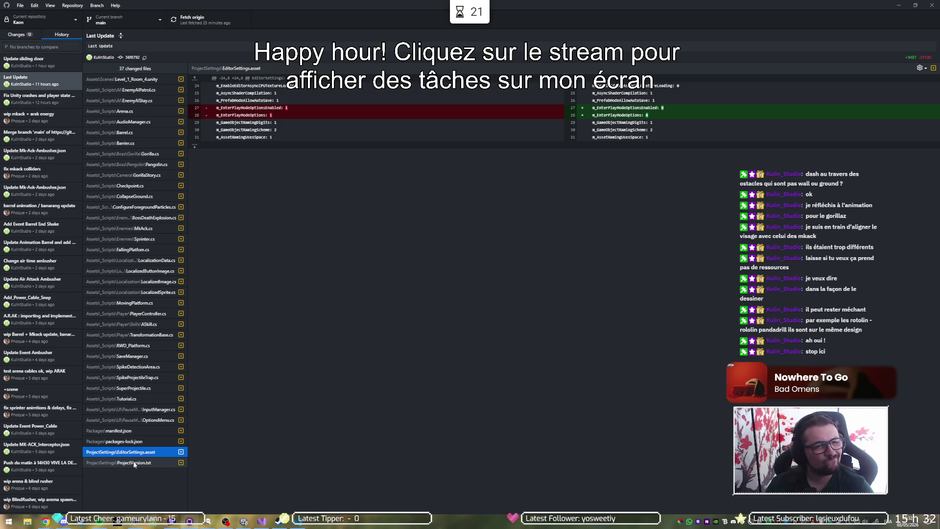
pyautogui.click(134, 463)
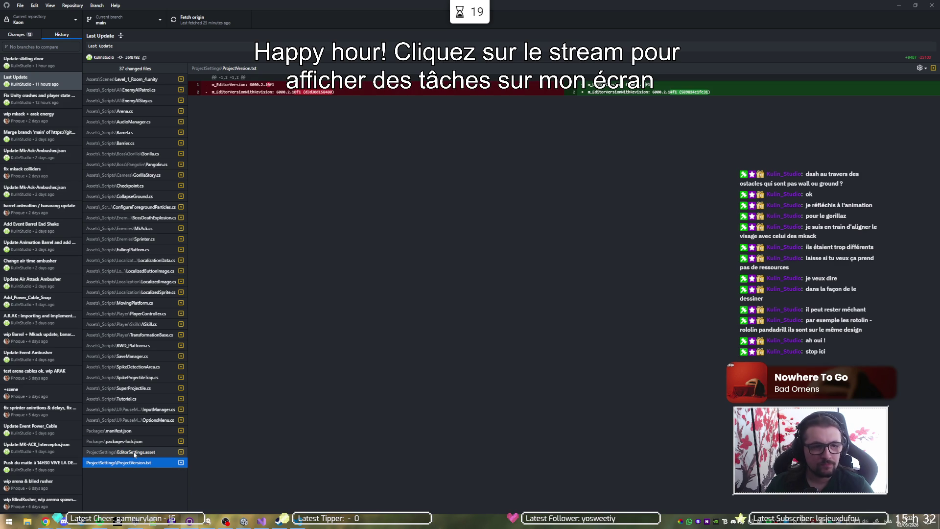
pyautogui.click(134, 453)
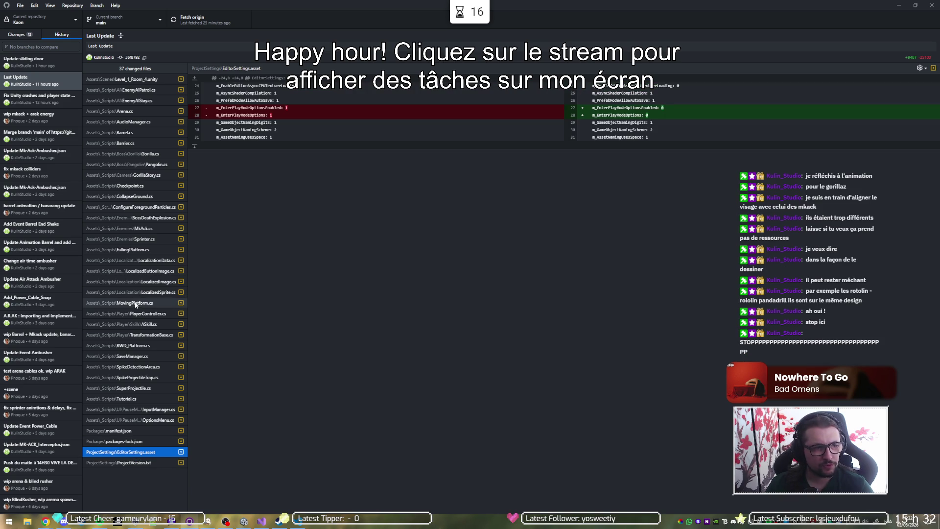
pyautogui.click(69, 63)
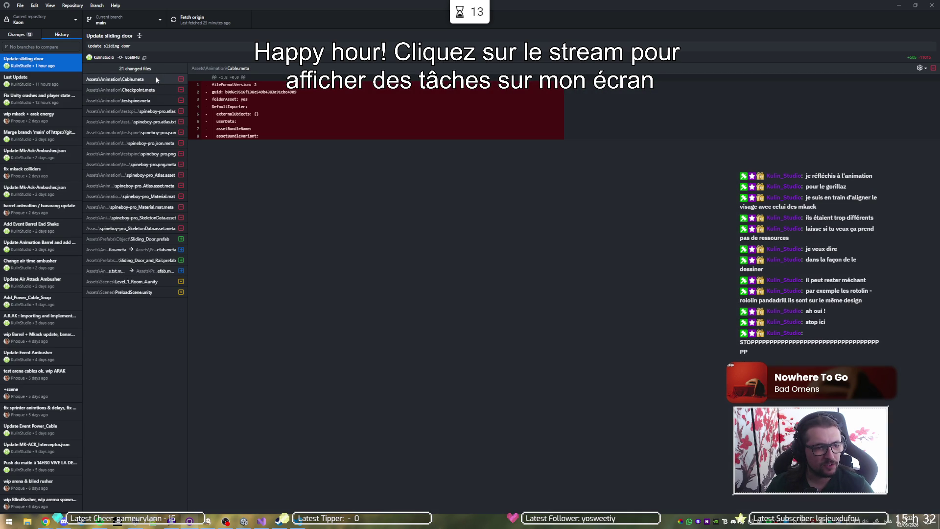
# View Sliding_Door.prefab's diff, reselect Last Update, then list the 12 uncommitted files under Changes
pyautogui.click(157, 240)
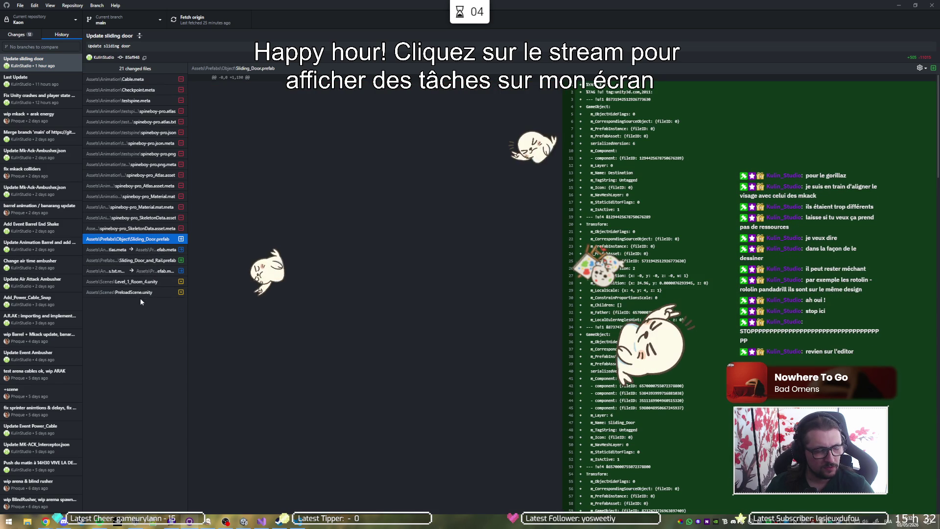
pyautogui.click(34, 77)
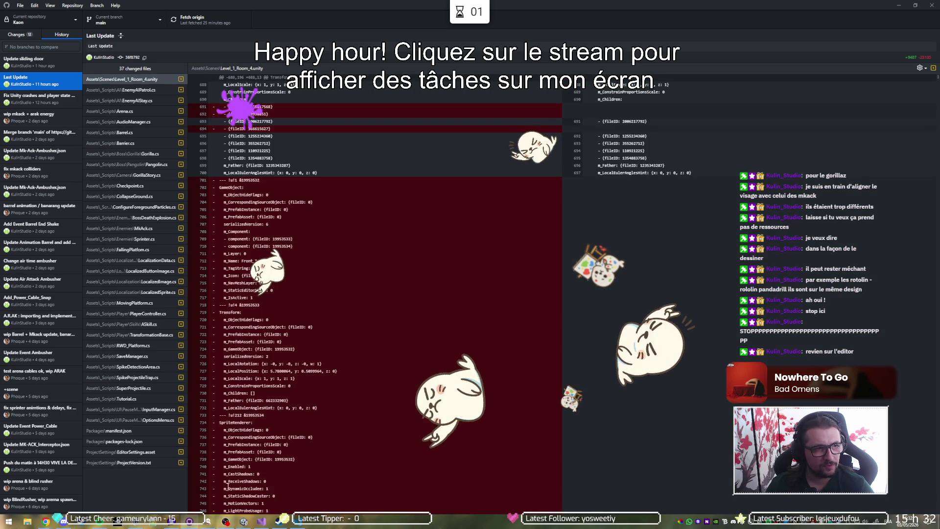
pyautogui.click(22, 33)
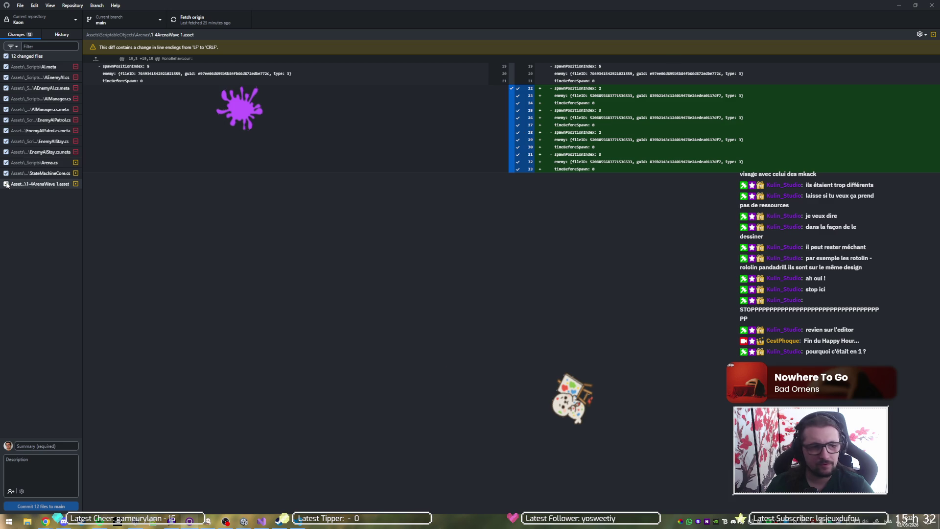
# Review the 1-4ArenaWave 1.asset diff in the Changes list
pyautogui.click(35, 173)
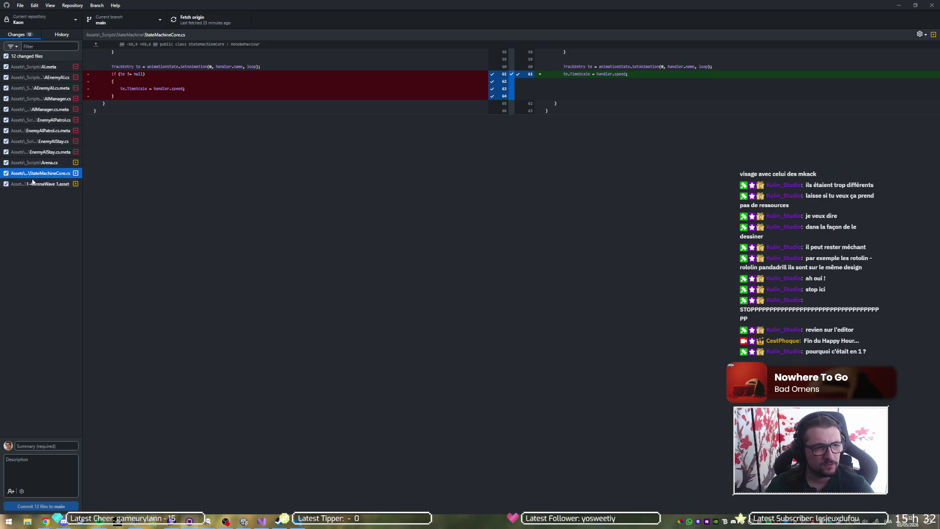
pyautogui.click(34, 184)
pyautogui.click(612, 244)
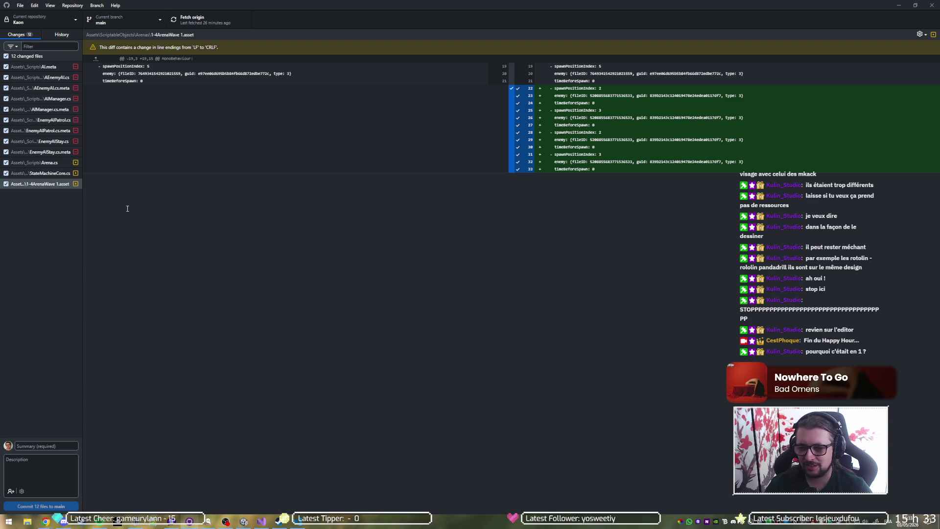
# Inspect the EditorSettings.asset change in the Last Update commit, then return to Unity
pyautogui.click(49, 35)
pyautogui.click(139, 451)
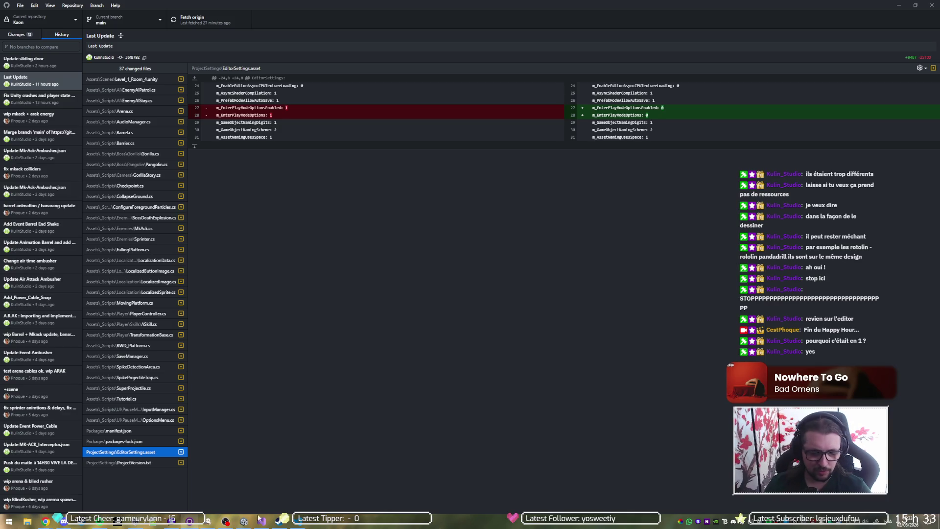
pyautogui.click(244, 521)
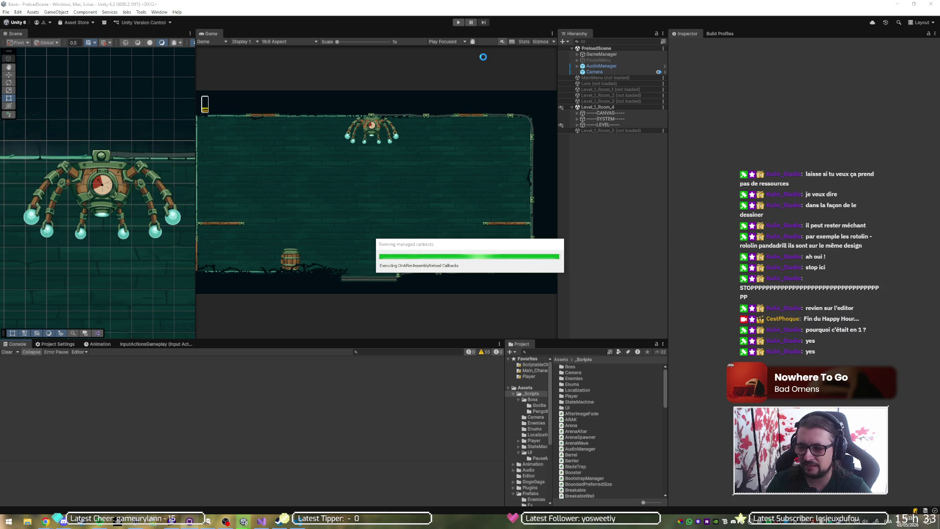
# Play-test the arena wave twice, stopping play mode after each run
pyautogui.click(458, 22)
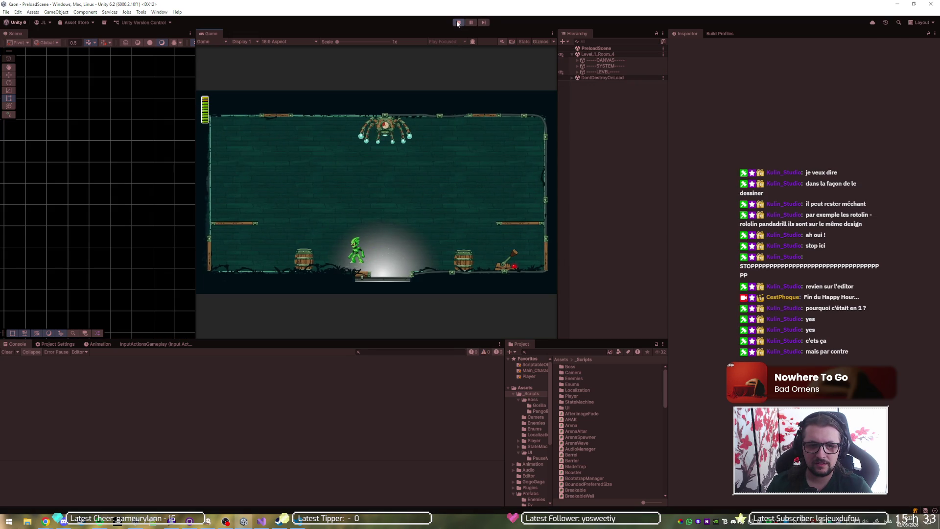
pyautogui.click(457, 23)
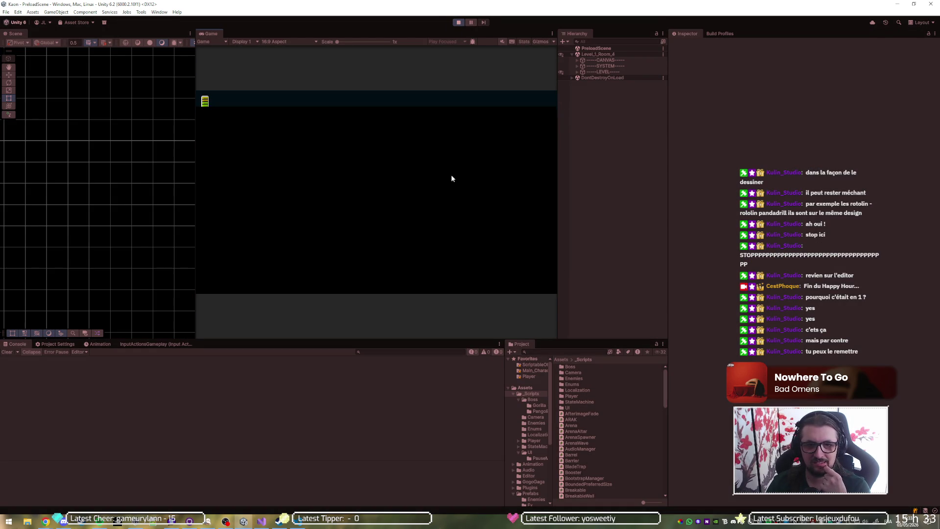
pyautogui.click(456, 24)
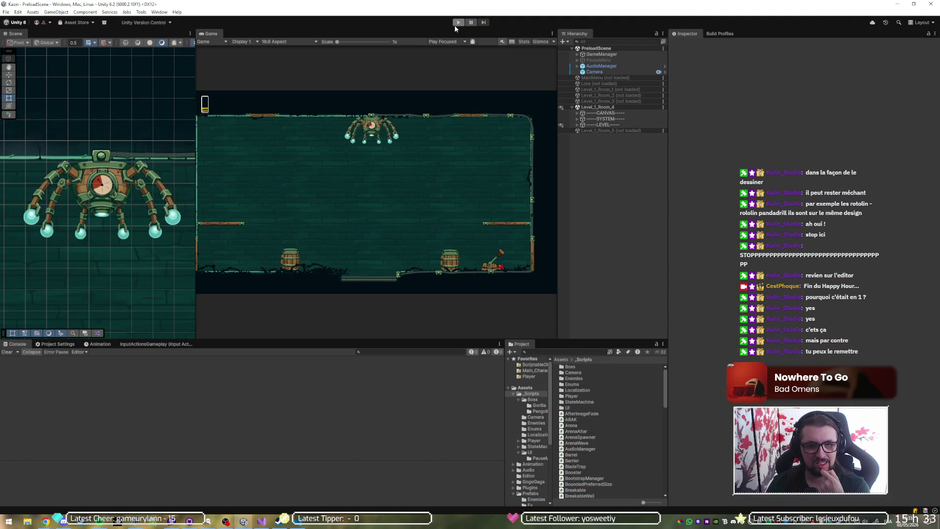
pyautogui.click(456, 24)
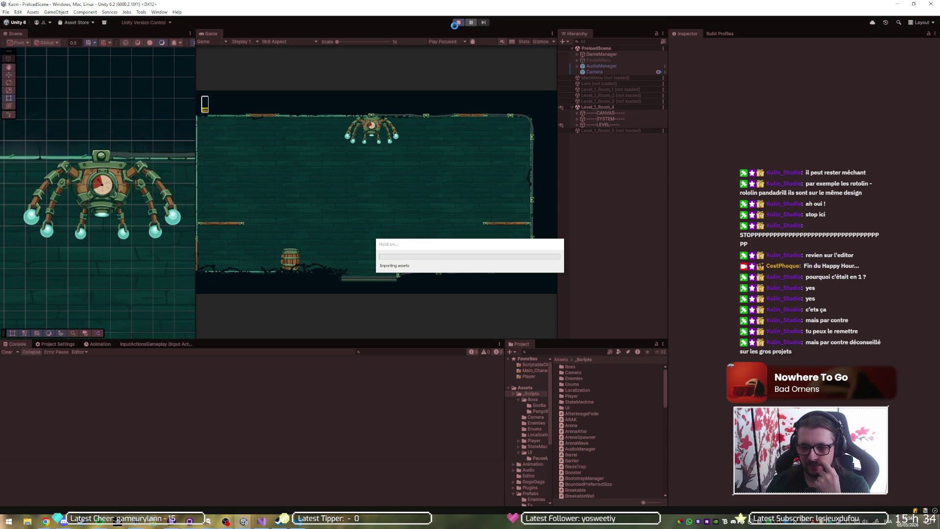
pyautogui.click(455, 25)
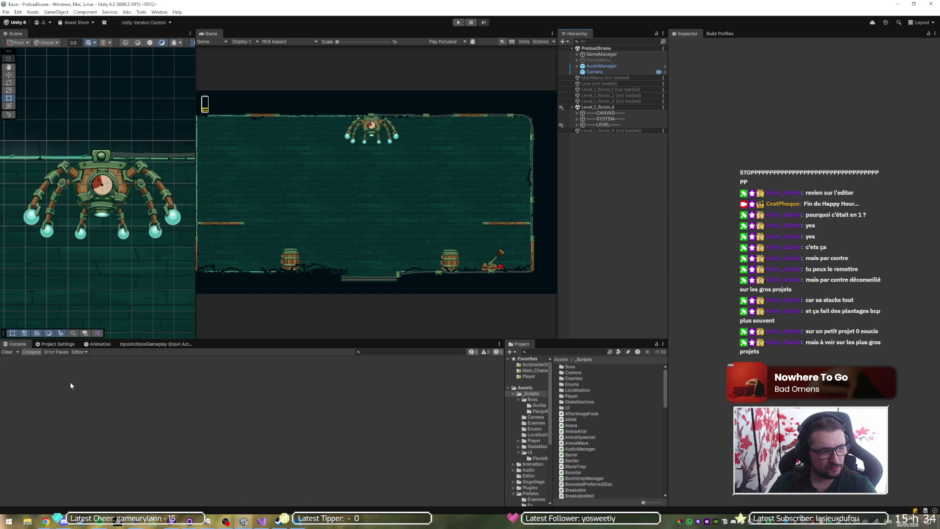
# Browse the Player page's Other Settings in Unity's Project Settings
pyautogui.click(47, 344)
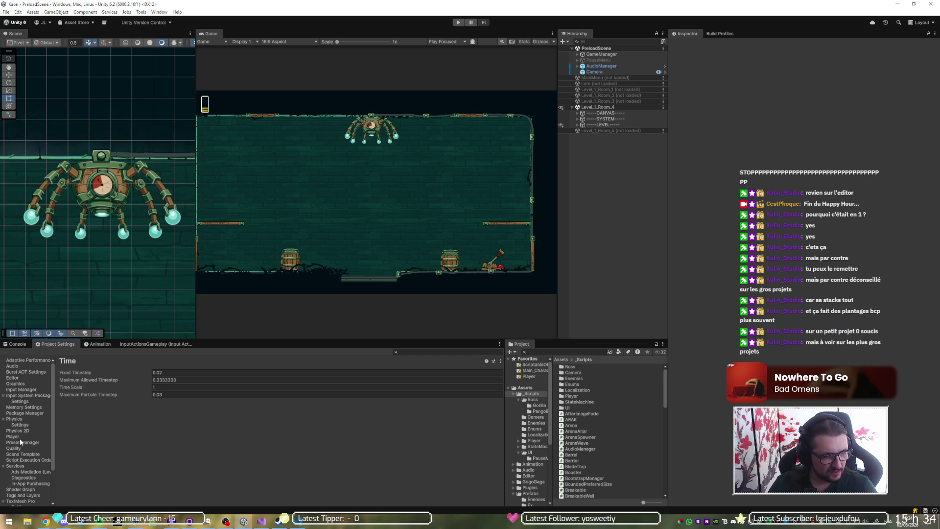
pyautogui.click(24, 437)
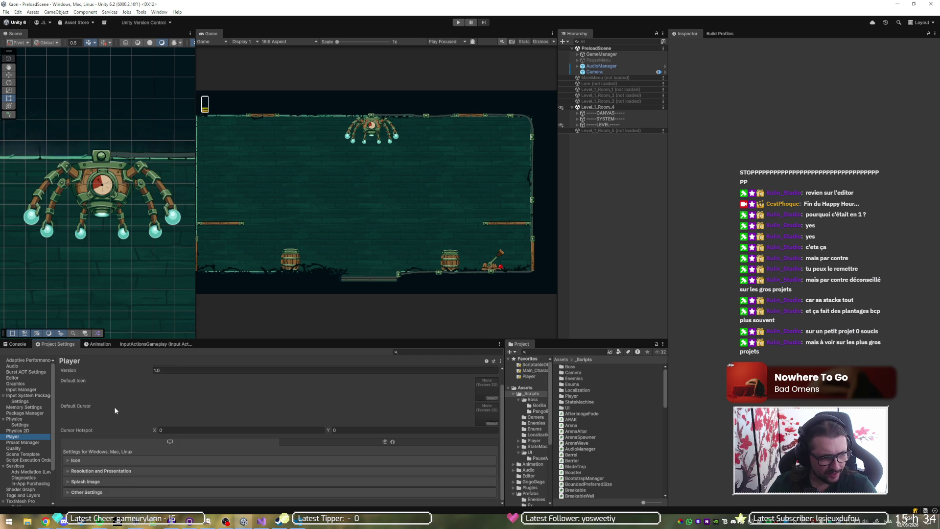
pyautogui.click(95, 492)
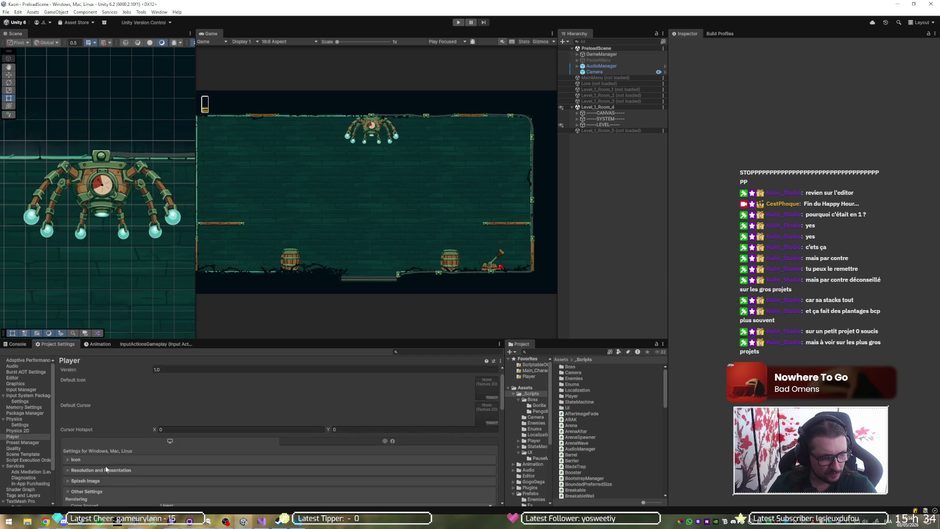
pyautogui.scroll(-3, 122, 439)
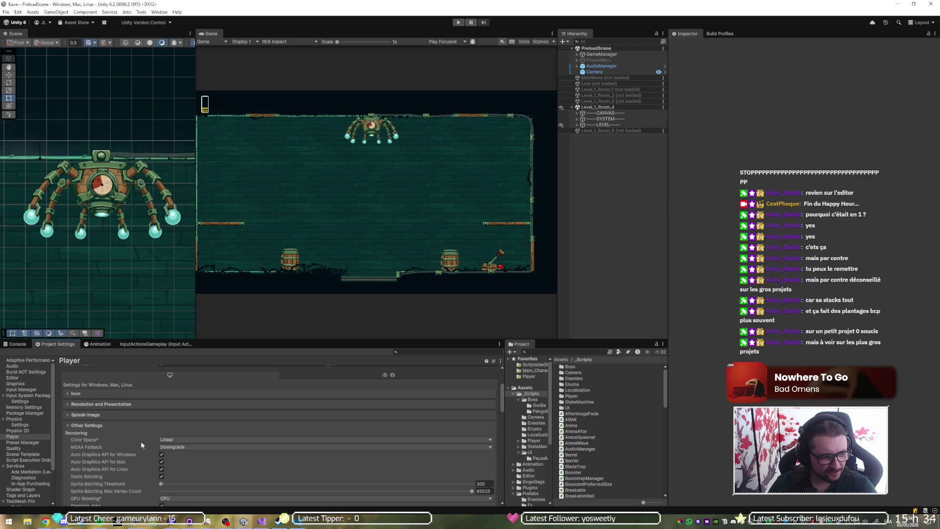
pyautogui.scroll(-2, 143, 446)
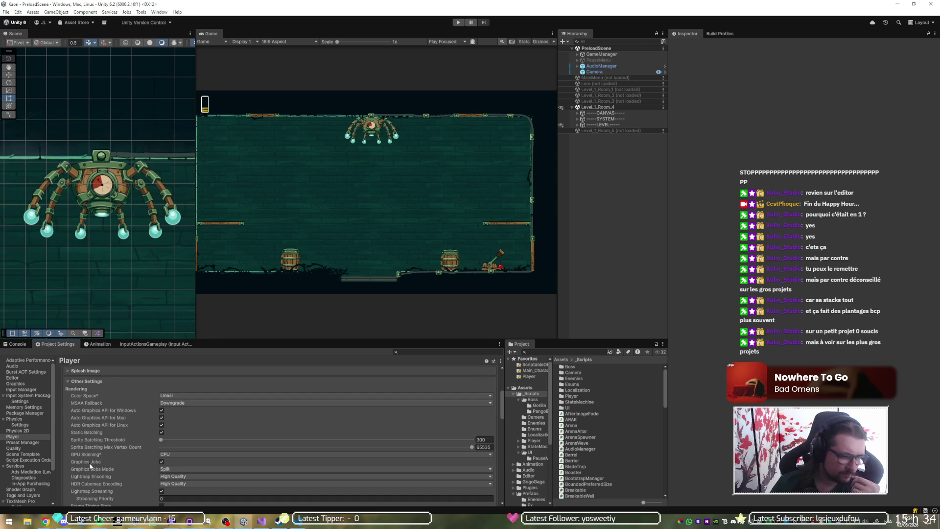
pyautogui.scroll(-2, 81, 441)
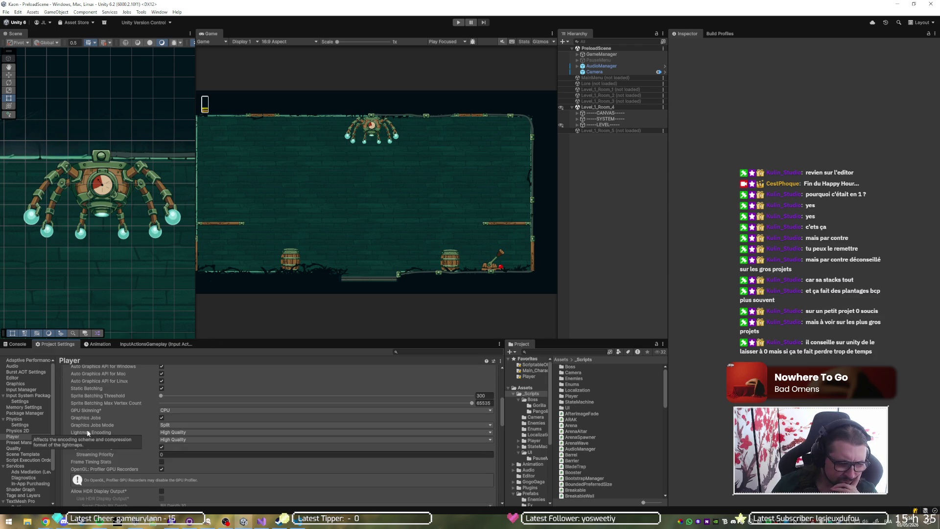
pyautogui.scroll(-3, 119, 407)
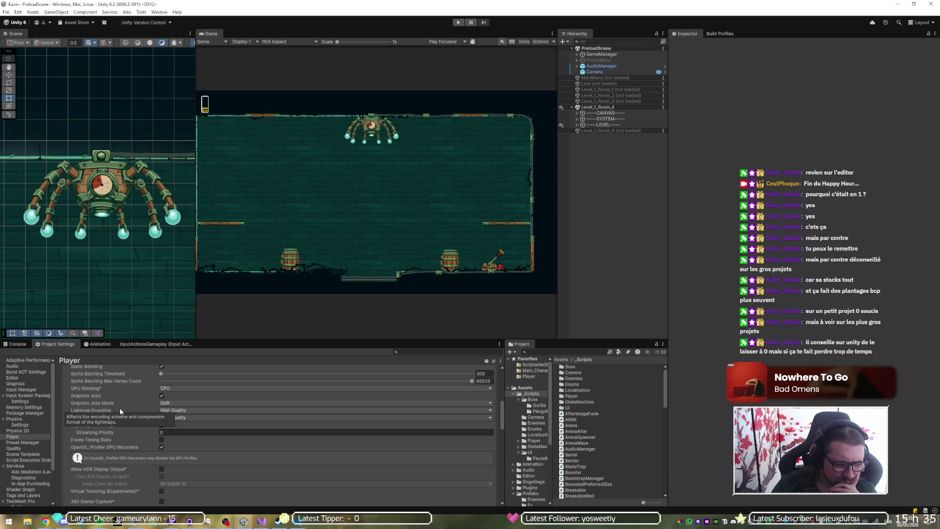
pyautogui.scroll(-3, 308, 407)
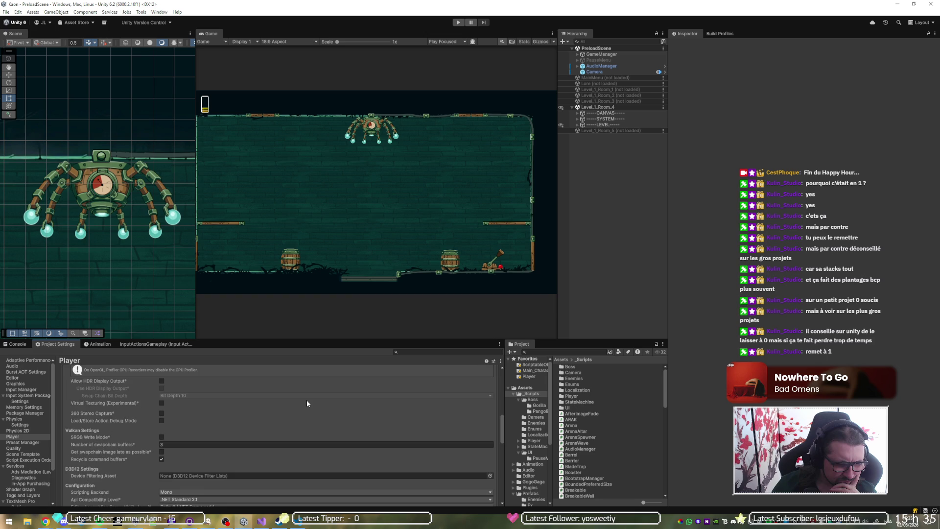
pyautogui.scroll(10, 322, 401)
# Search settings for 'playmode opti', check the Splash Image and Resolution sections, then return to GitHub Desktop
pyautogui.click(421, 353)
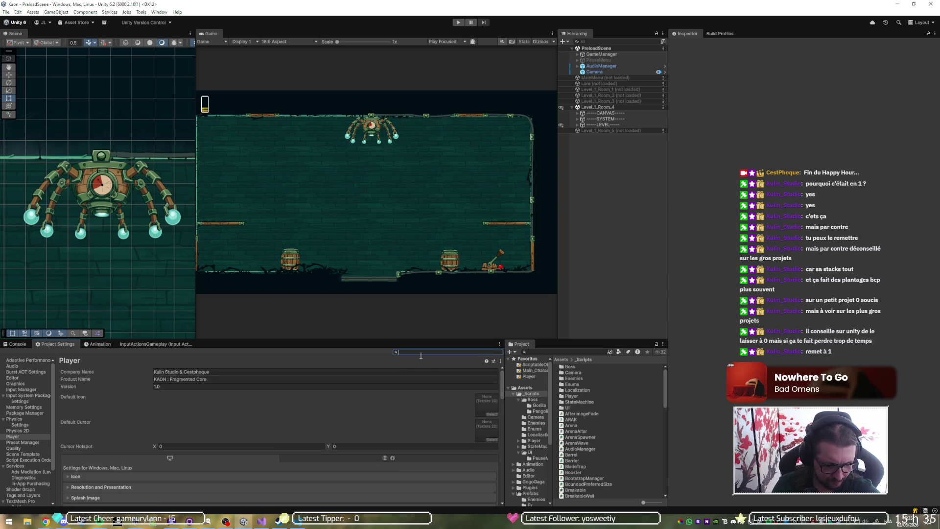
pyautogui.write('play')
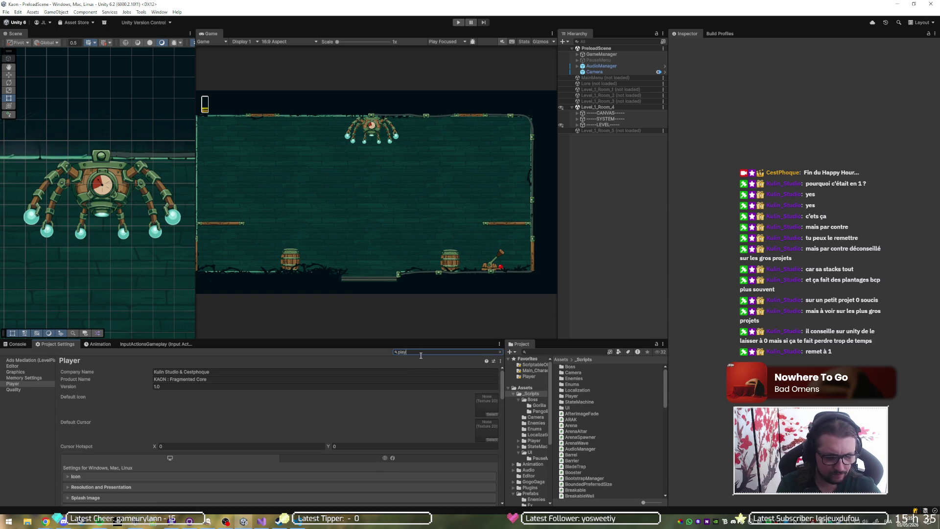
pyautogui.write('mode opti')
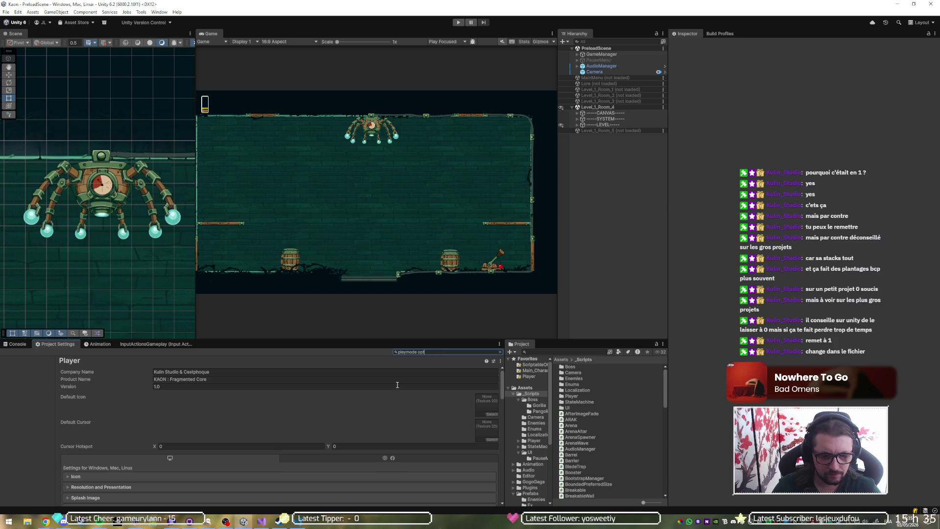
pyautogui.scroll(-15, 127, 478)
pyautogui.scroll(15, 127, 477)
pyautogui.scroll(-1, 98, 468)
pyautogui.click(98, 473)
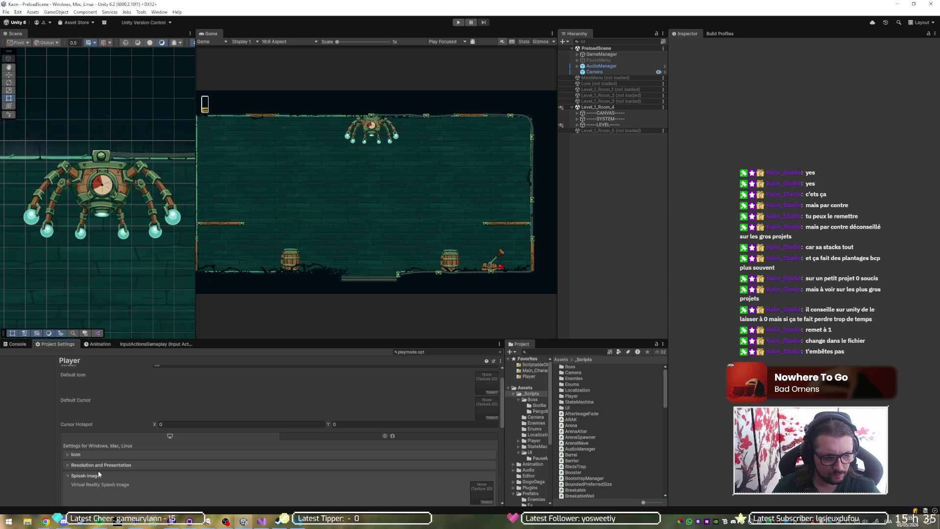
pyautogui.click(99, 466)
pyautogui.scroll(-2, 102, 460)
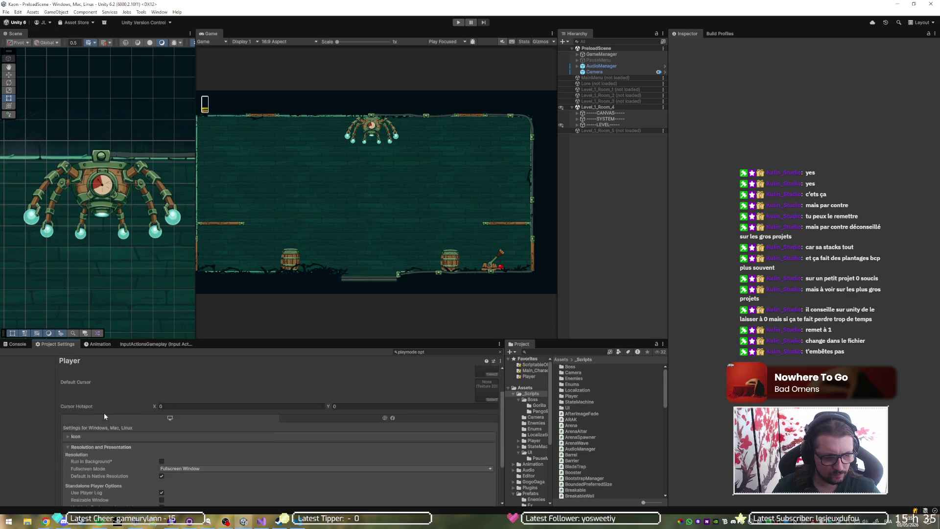
pyautogui.scroll(2, 84, 457)
pyautogui.click(84, 468)
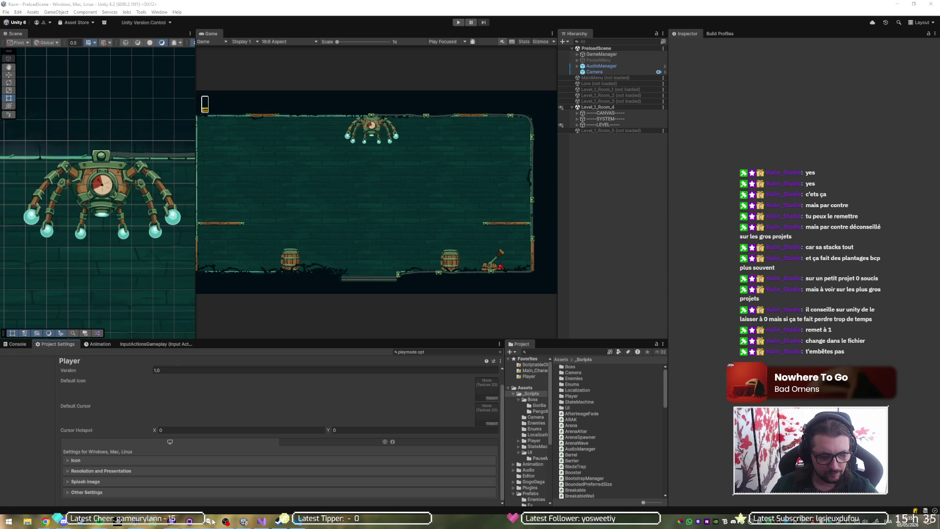
pyautogui.click(189, 521)
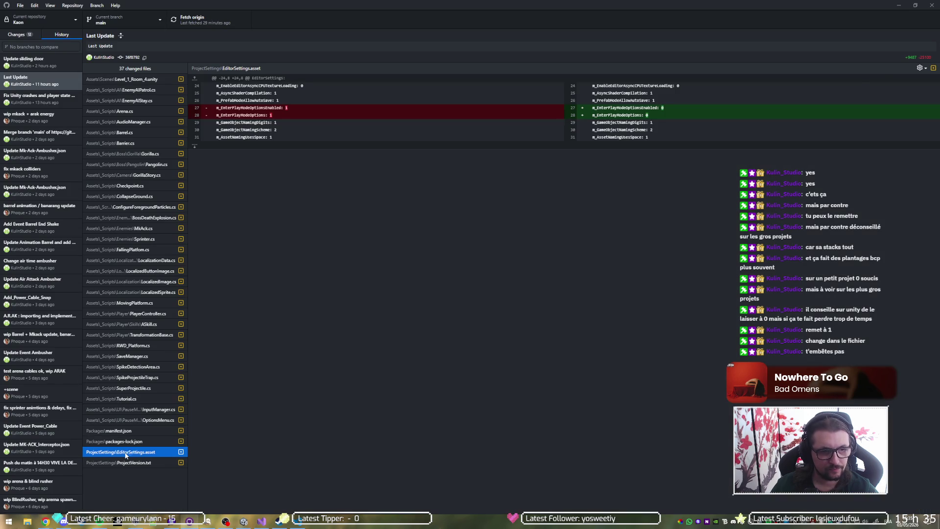
# Set m_EnterPlayModeOptionsEnabled to 1 and m_EnterPlayModeOptions to 2 in EditorSettings.asset and save
pyautogui.doubleClick(126, 453)
pyautogui.click(184, 304)
pyautogui.click(176, 274)
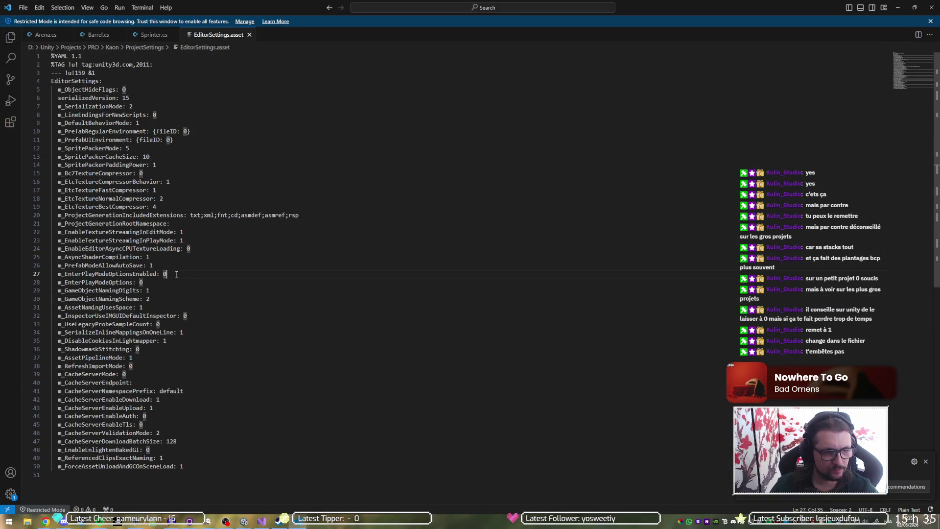
pyautogui.press('BackSpace')
pyautogui.write('1')
pyautogui.press('Down')
pyautogui.press('BackSpace')
pyautogui.write('2')
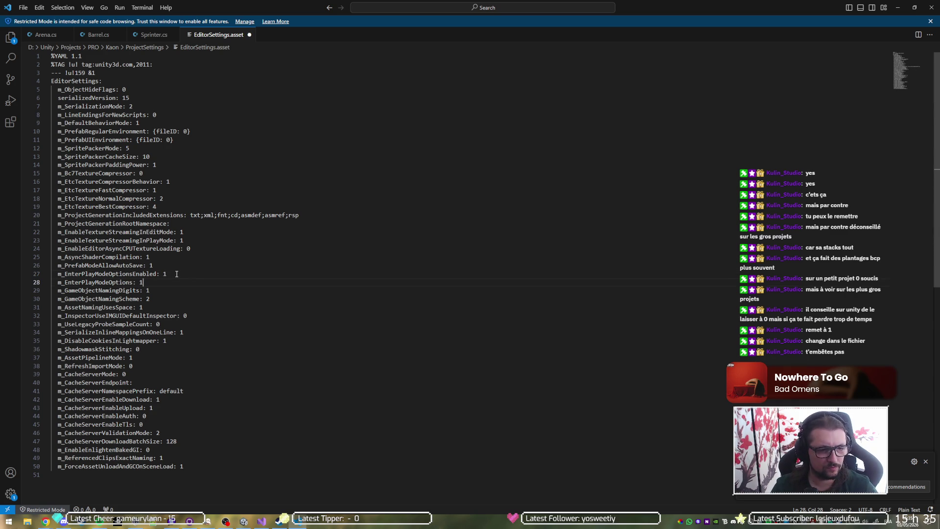
pyautogui.hotkey('ctrl', 's')
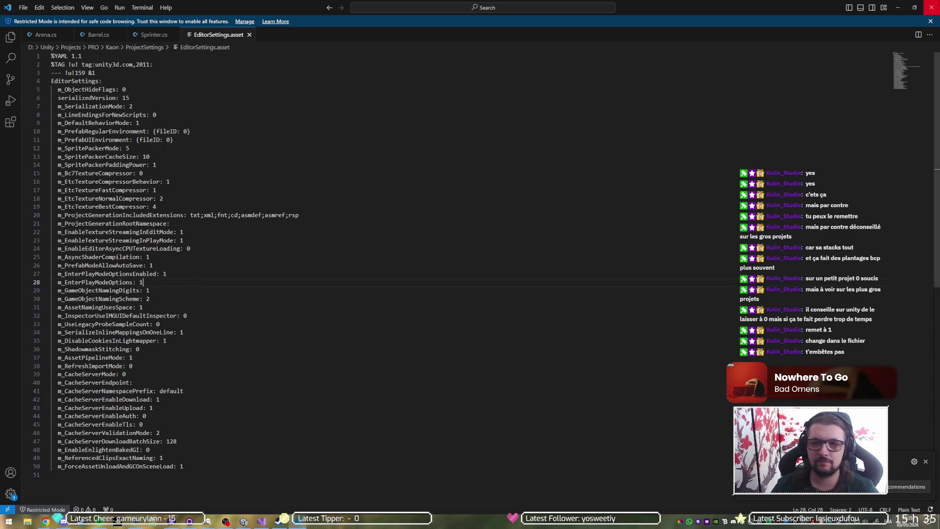
pyautogui.hotkey('alt', 'Tab')
pyautogui.click(590, 303)
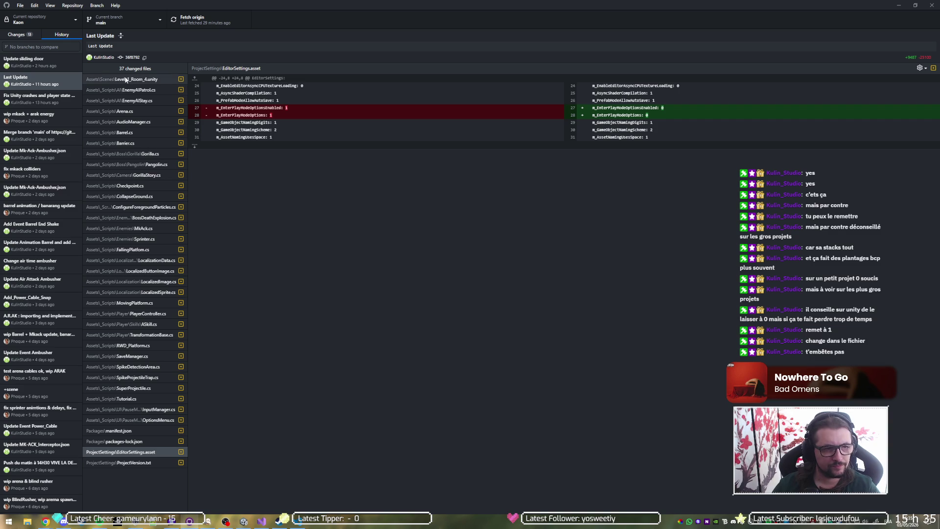
# Check the Update sliding door commit, widen the 13-file Changes list, then return to Unity
pyautogui.click(30, 67)
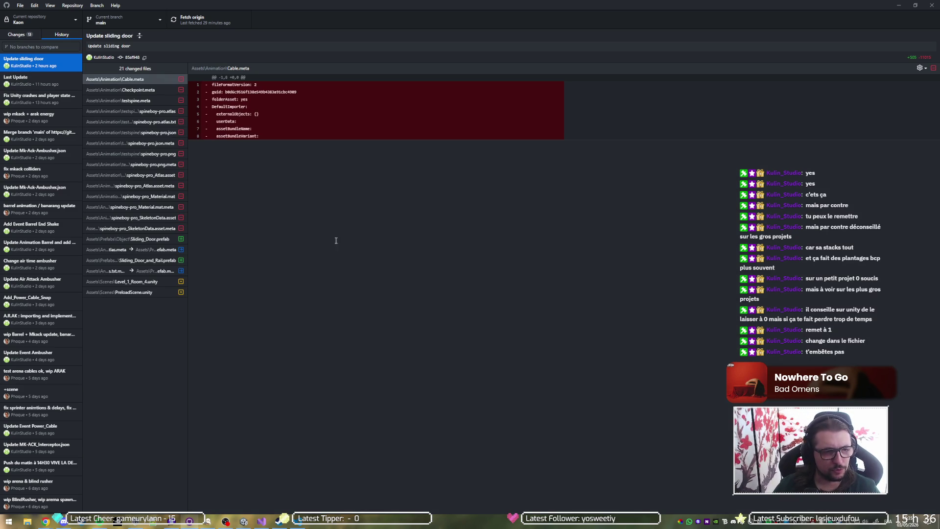
pyautogui.click(40, 34)
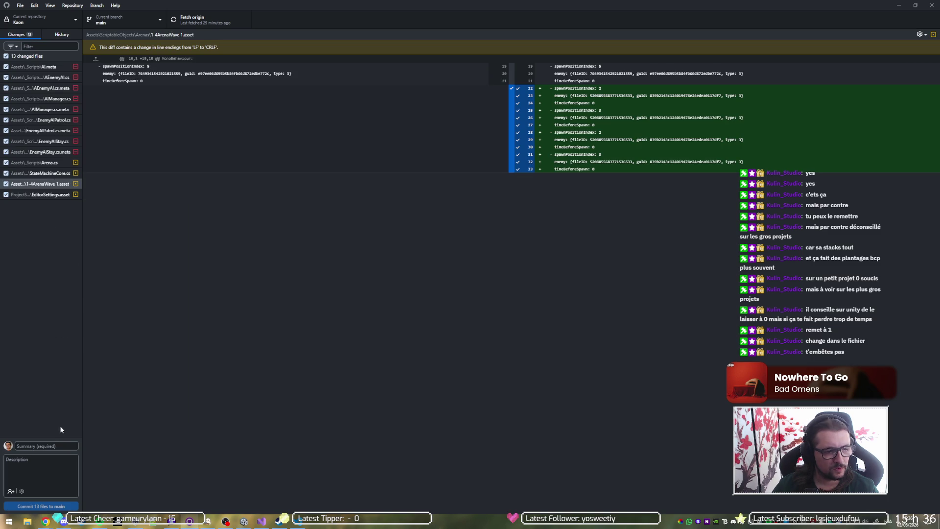
pyautogui.moveTo(83, 415); pyautogui.dragTo(177, 394)
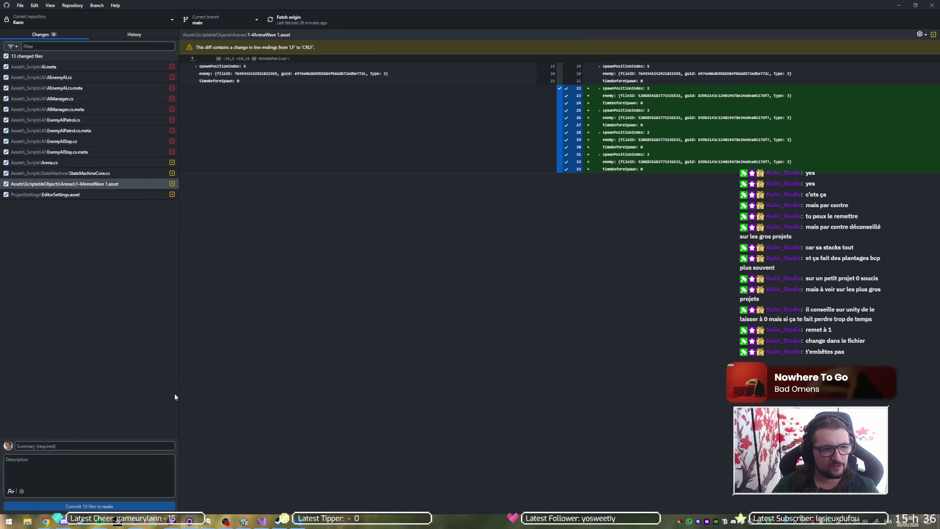
pyautogui.moveTo(261, 521)
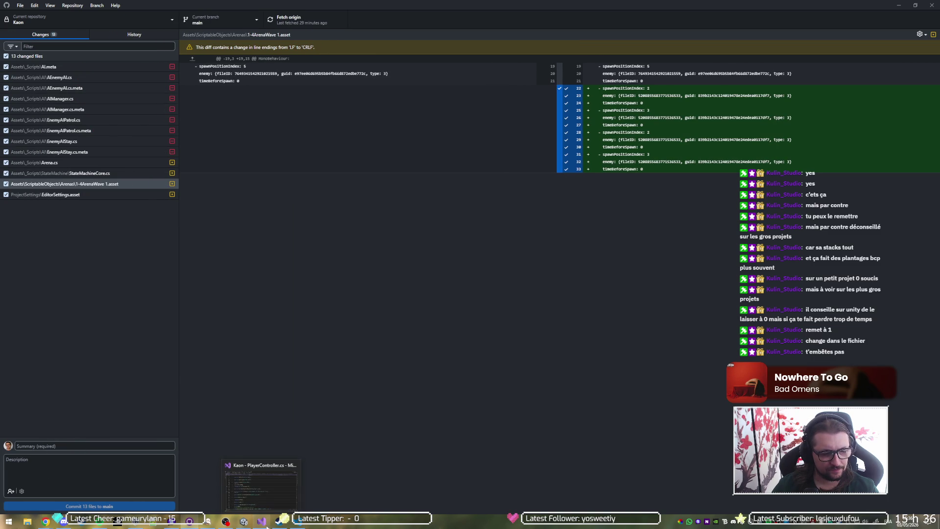
pyautogui.click(243, 521)
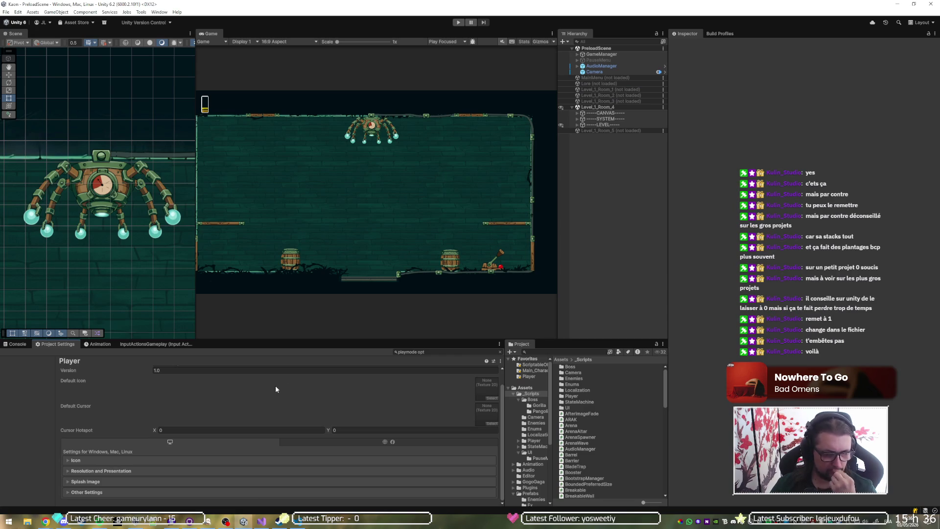
# Play-test the arena wave, restarting it twice before stopping play mode
pyautogui.click(459, 22)
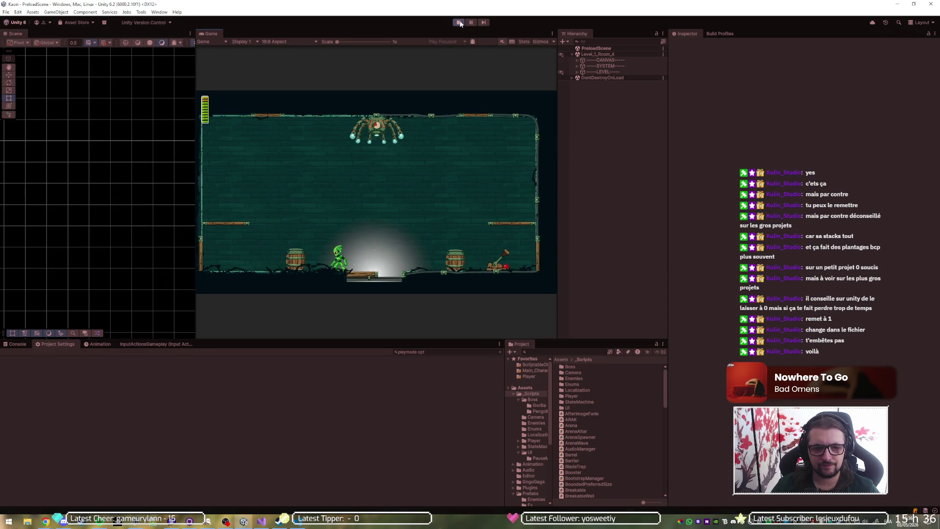
pyautogui.click(459, 23)
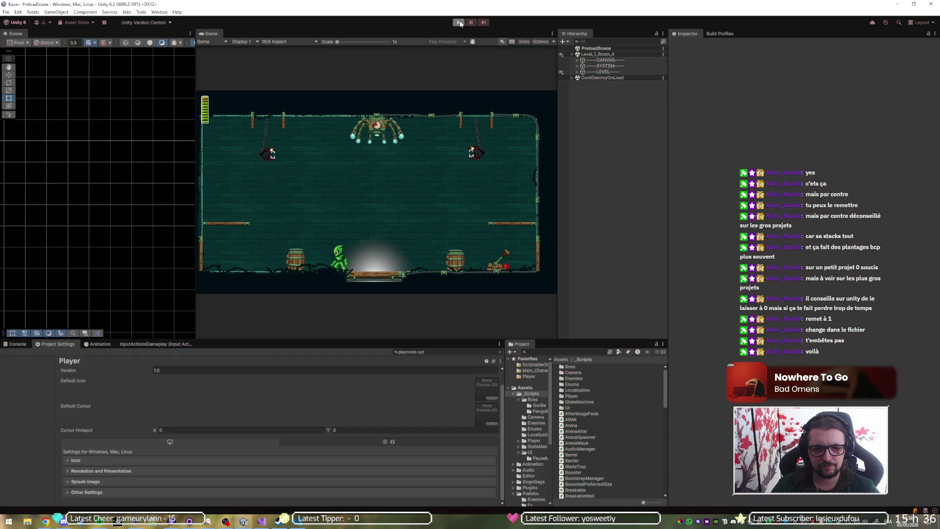
pyautogui.click(458, 22)
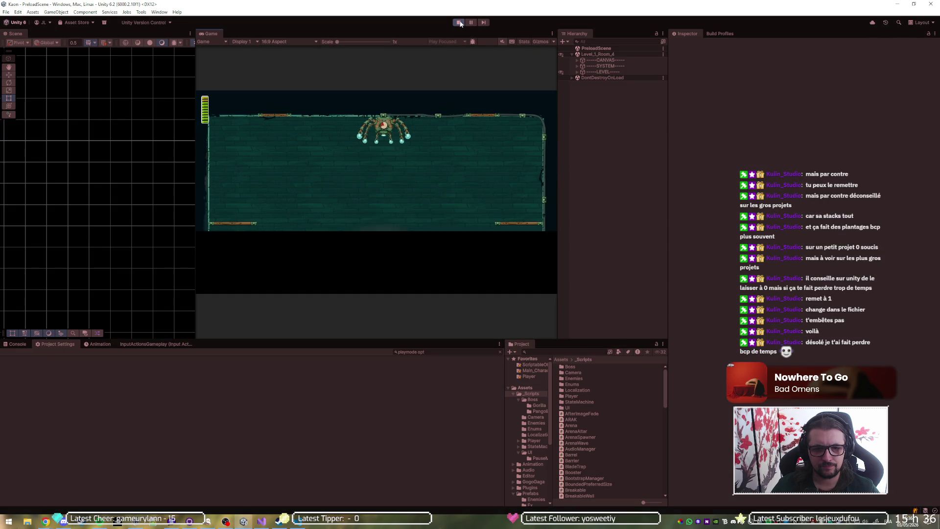
pyautogui.click(459, 22)
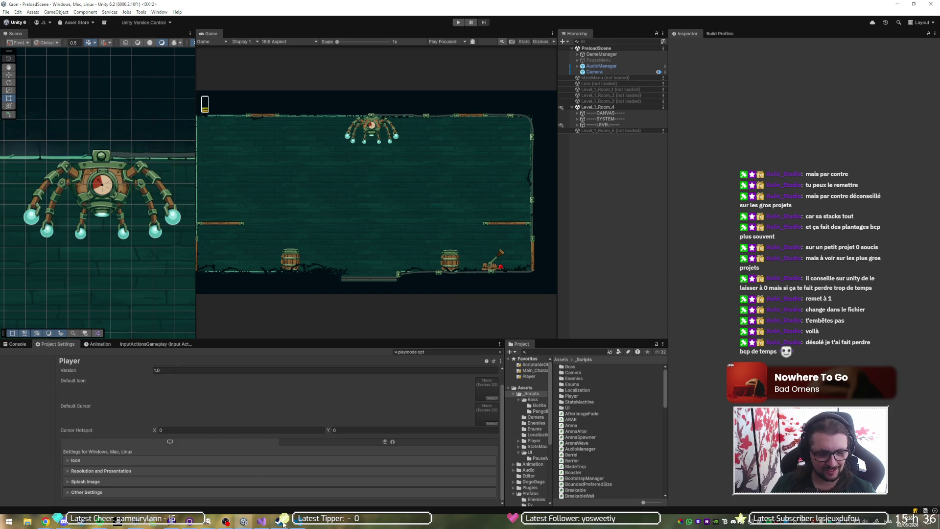
# Close the extra Chrome window and return to GitHub Desktop's 13 pending changes
pyautogui.click(280, 521)
pyautogui.hotkey('alt', 'Tab')
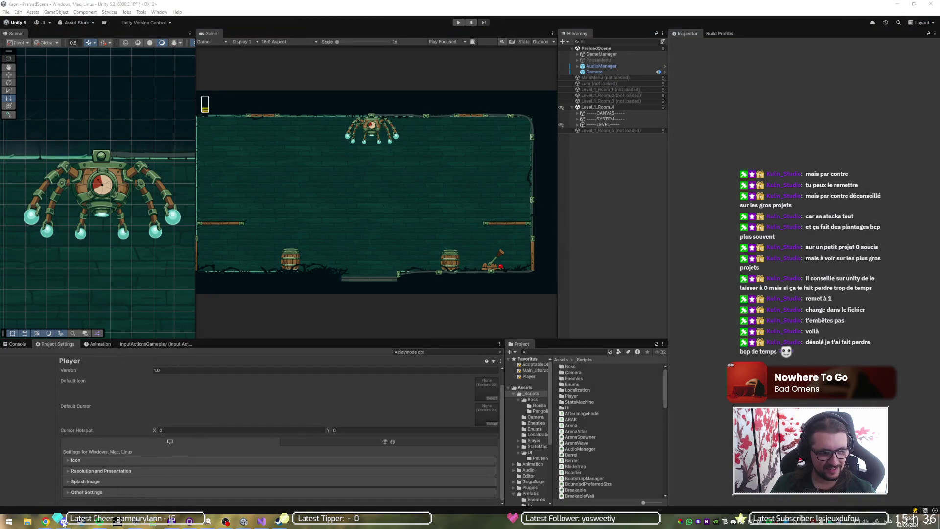
pyautogui.moveTo(45, 521)
pyautogui.middleClick(111, 485)
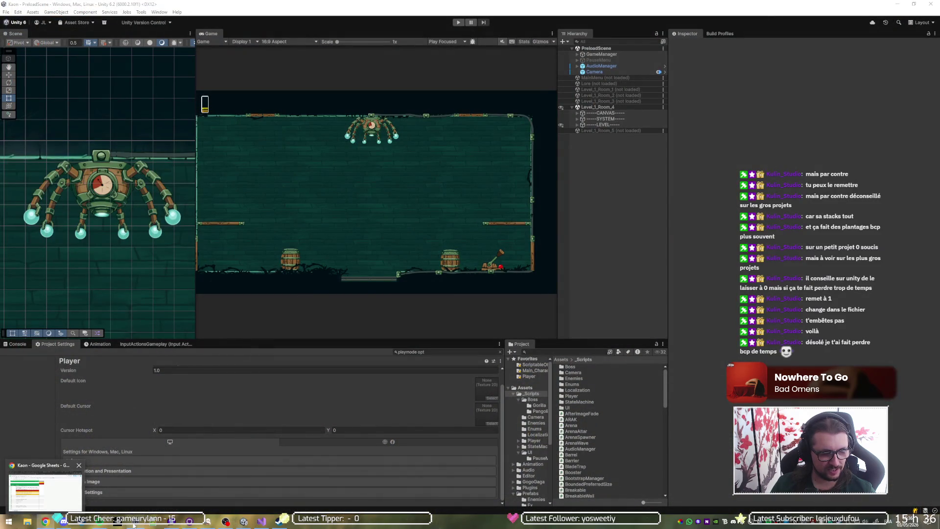
pyautogui.click(189, 521)
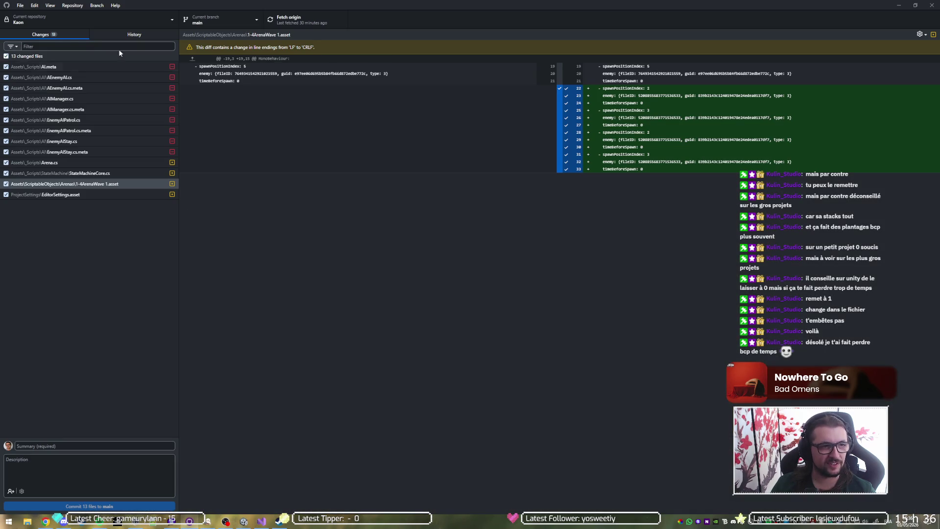
# Draft the summary 'delete obsolete scr' and review the Arena.cs, StateMachineCore.cs, EditorSettings.asset and 1-4ArenaWave 1.asset diffs
pyautogui.click(121, 444)
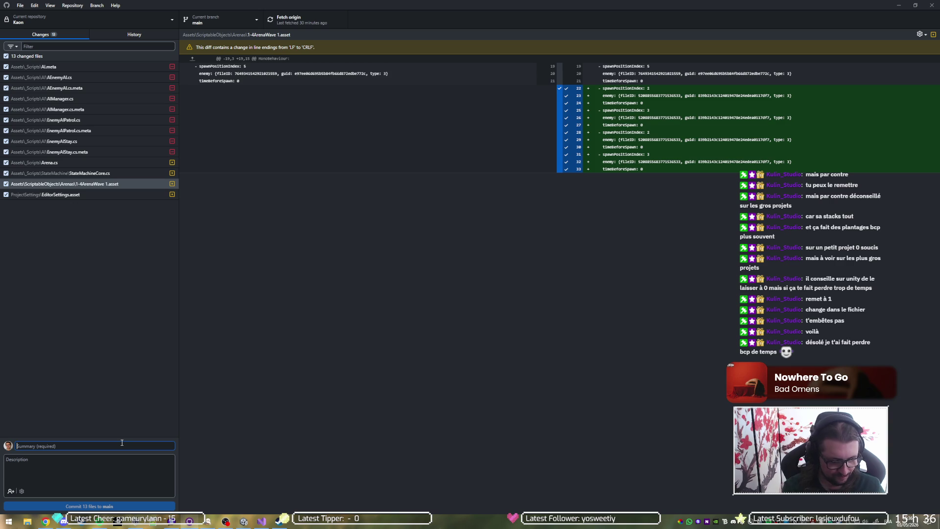
pyautogui.write('dele')
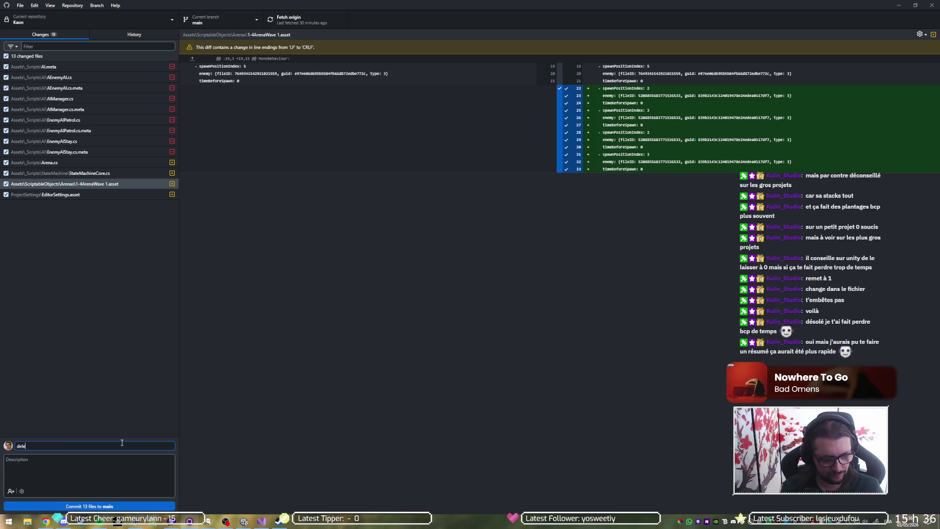
pyautogui.write('te obsolete scipts')
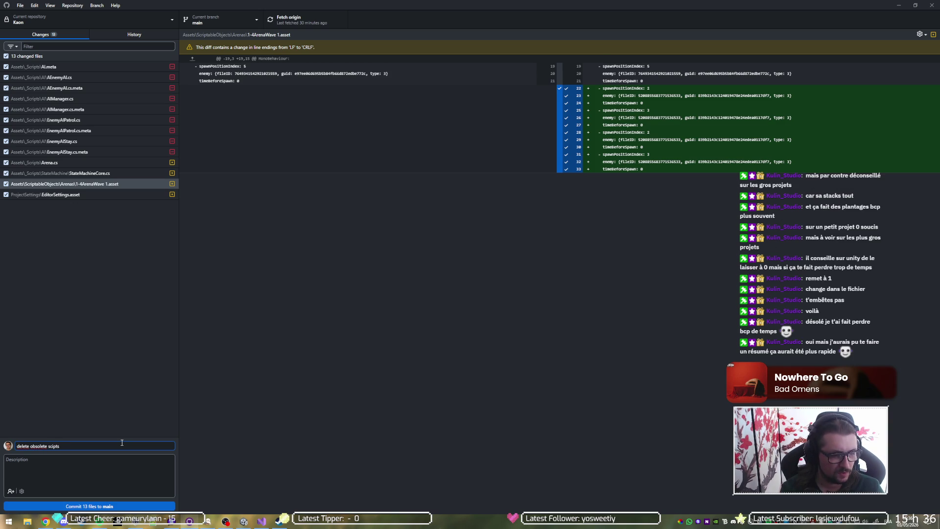
pyautogui.write('r')
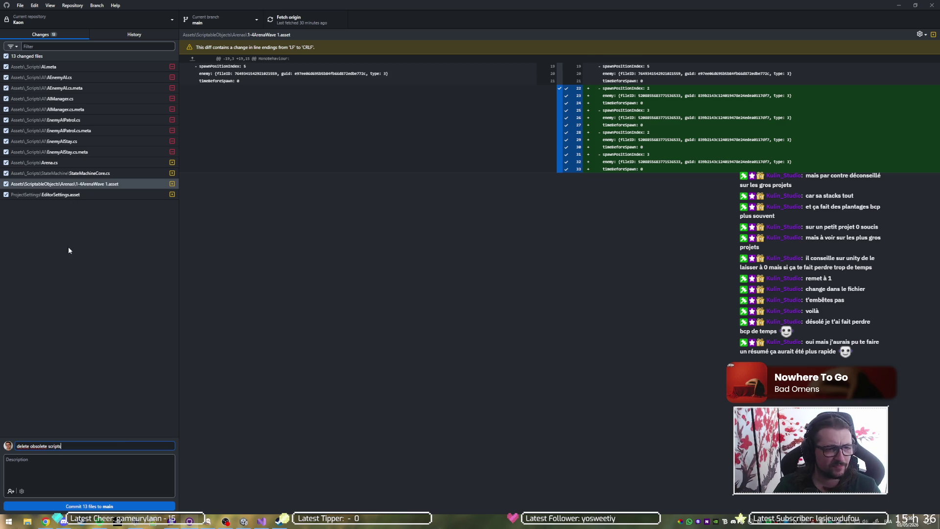
pyautogui.click(122, 165)
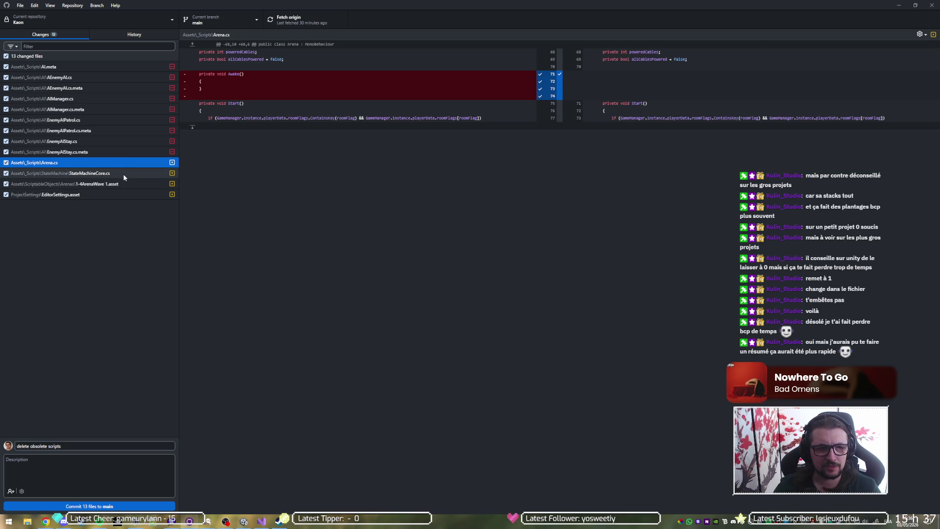
pyautogui.click(124, 176)
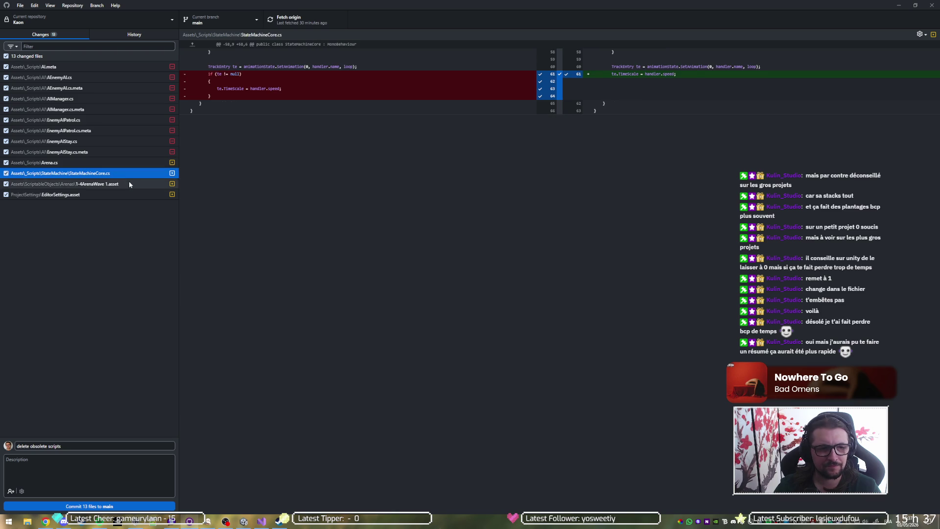
pyautogui.click(130, 184)
pyautogui.click(130, 195)
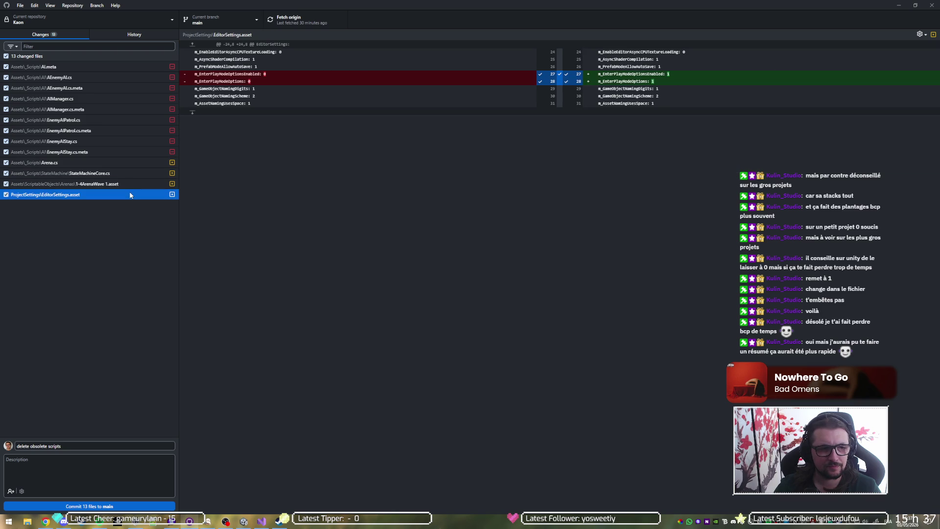
pyautogui.click(125, 184)
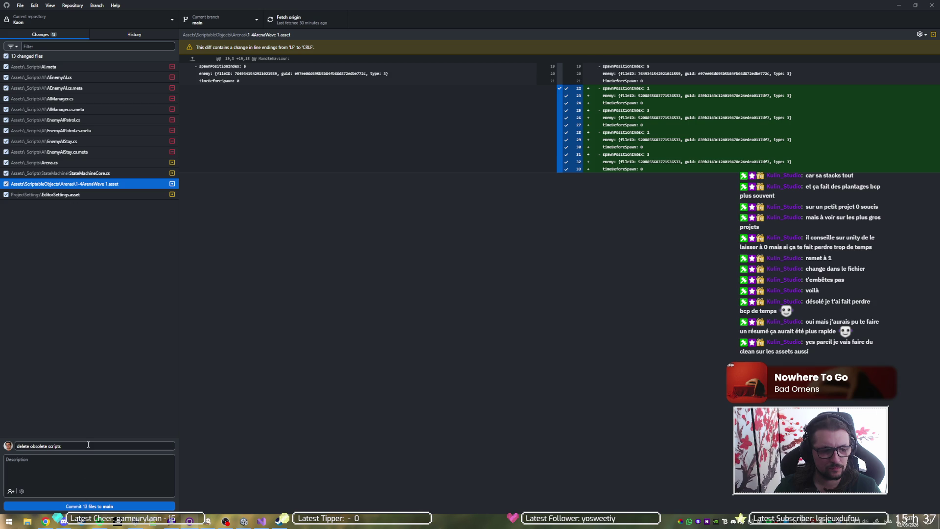
# Replace the summary with 'post fix tweaks' and commit the 13 files to main
pyautogui.click(73, 447)
pyautogui.hotkey('ctrl', 'a')
pyautogui.write('post')
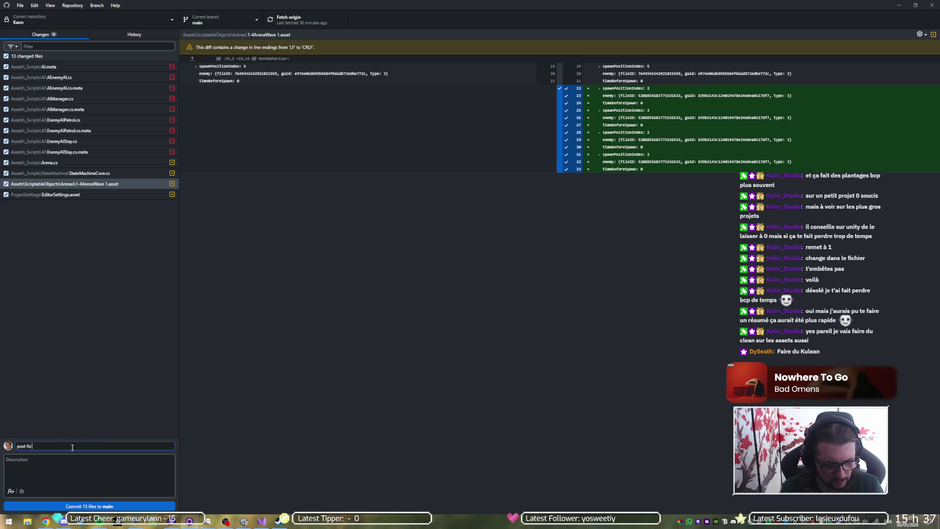
pyautogui.write(' fix tweaks')
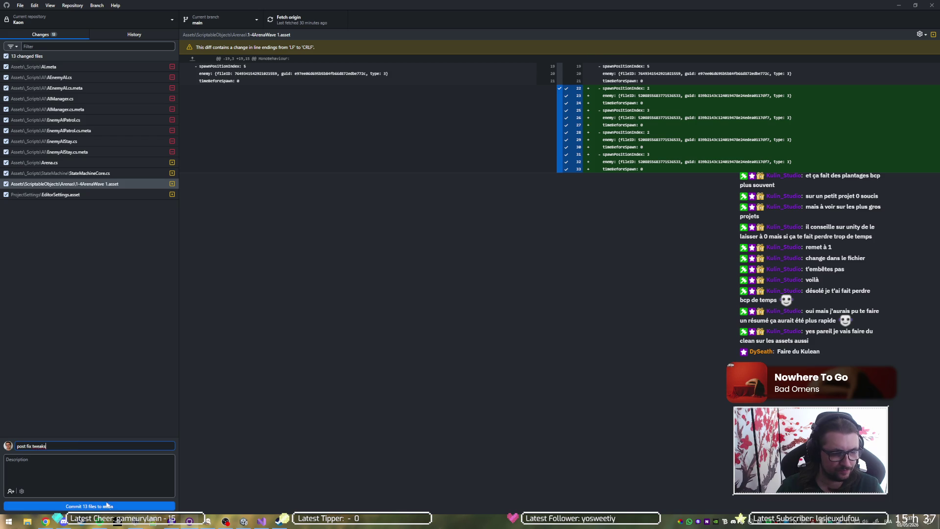
pyautogui.click(89, 506)
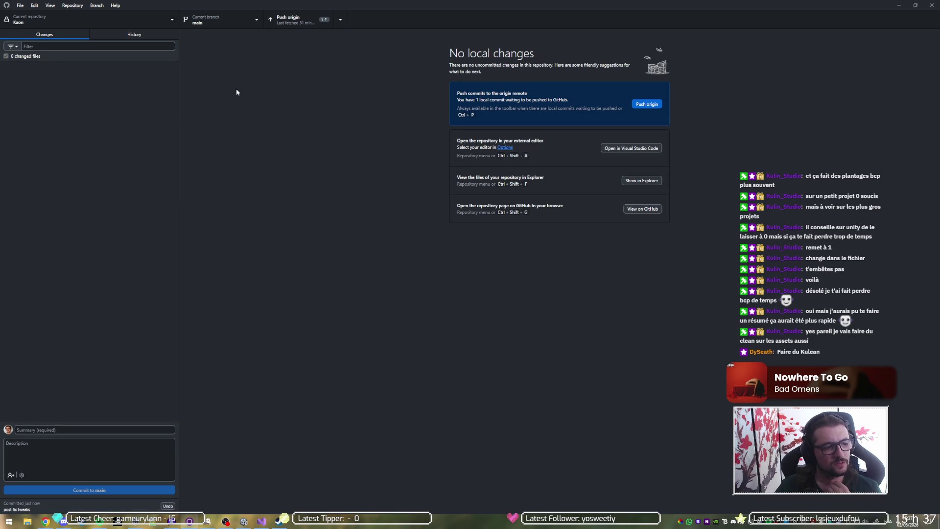
# Push the 'post fix tweaks' commit to origin and minimize GitHub Desktop
pyautogui.click(293, 22)
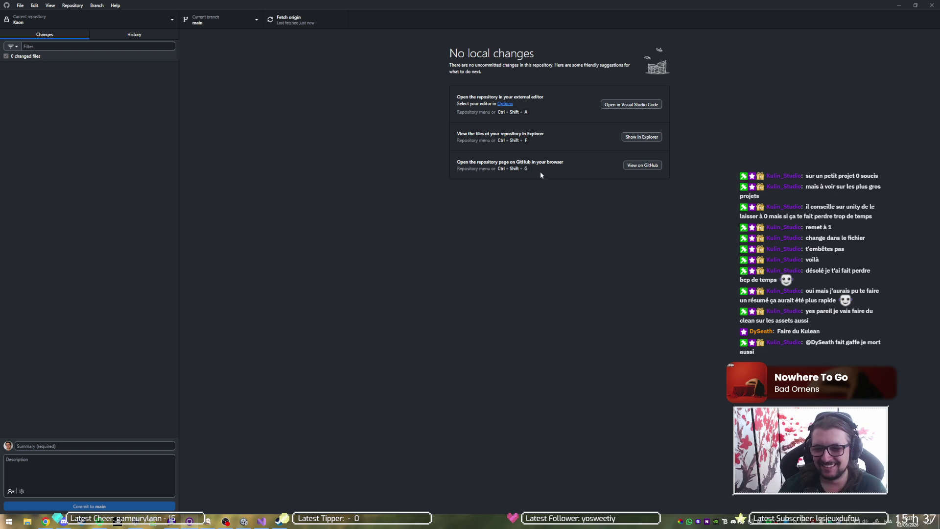
pyautogui.click(898, 5)
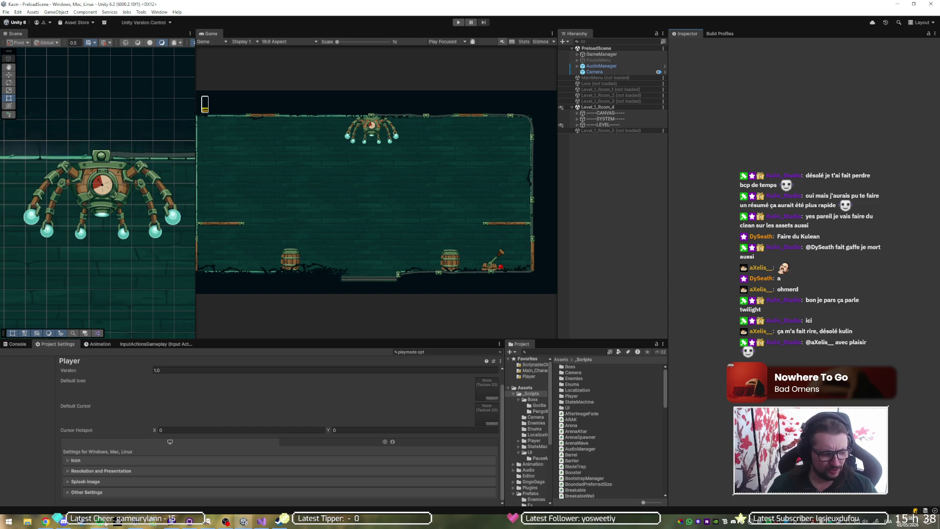
# Open the 'wip mkack + arak energy' commit in History and scroll through its MkAck.cs diff
pyautogui.click(189, 523)
pyautogui.click(134, 35)
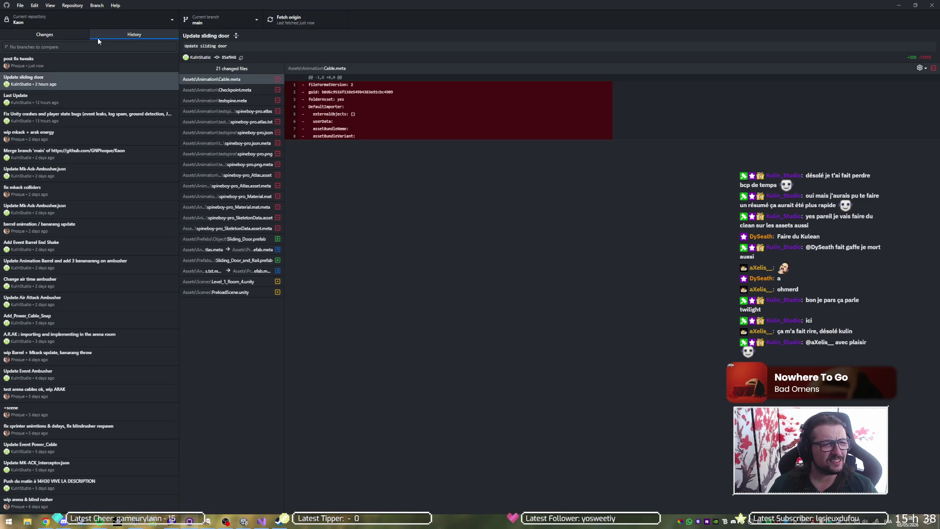
pyautogui.click(57, 134)
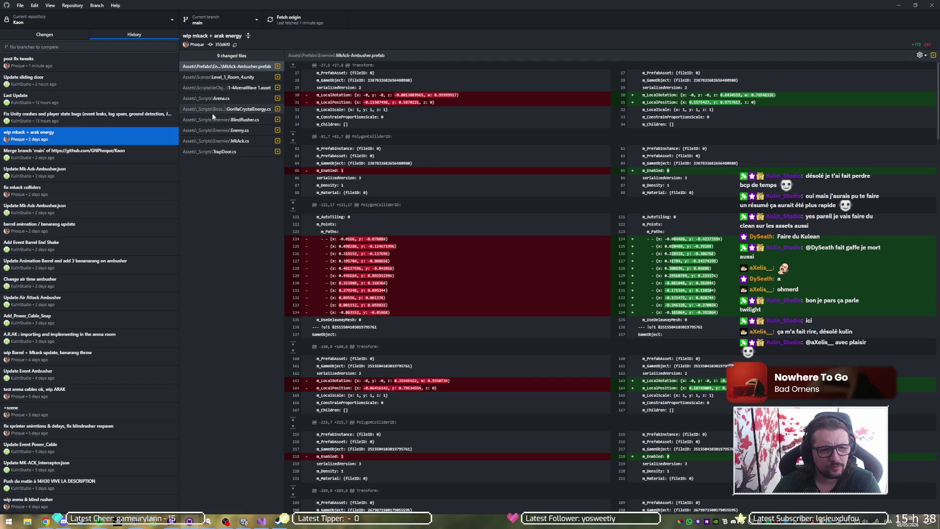
pyautogui.click(214, 141)
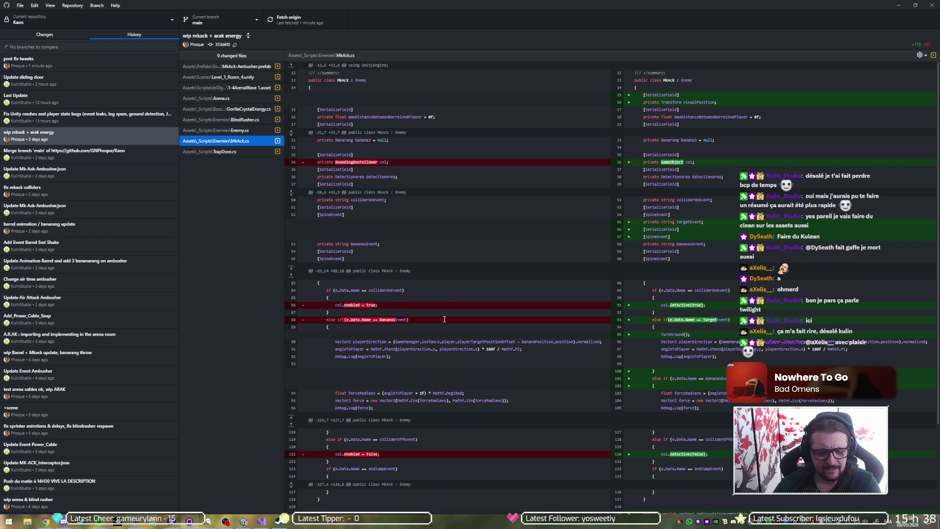
pyautogui.scroll(-5, 446, 323)
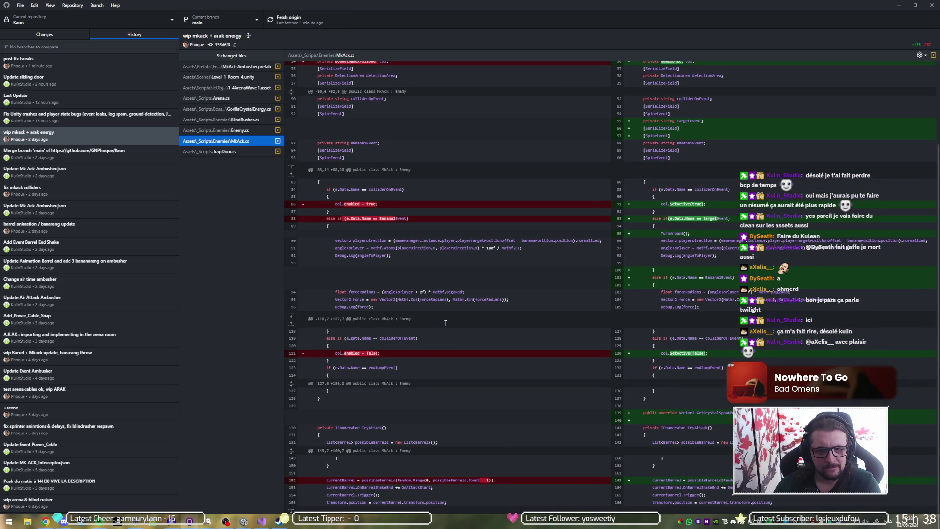
pyautogui.scroll(5, 446, 323)
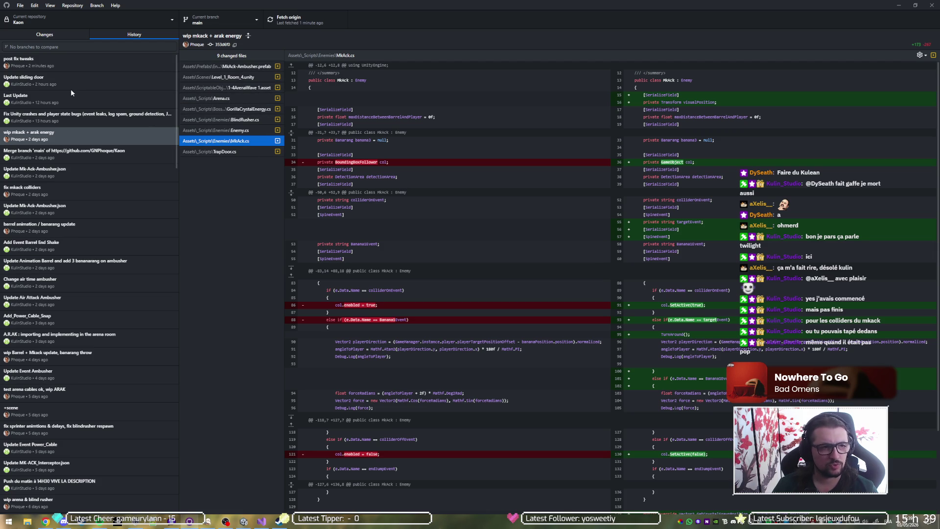
# Search Unity's Project panel for 'wave' and compare the spawns in 1-4ArenaWave 1 and 1-4ArenaWave
pyautogui.click(899, 5)
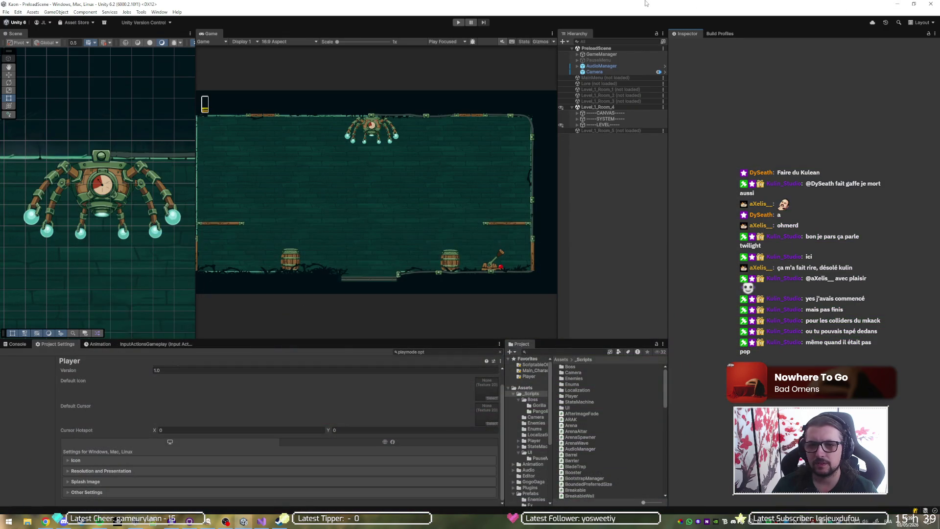
pyautogui.click(570, 353)
pyautogui.write('waveed')
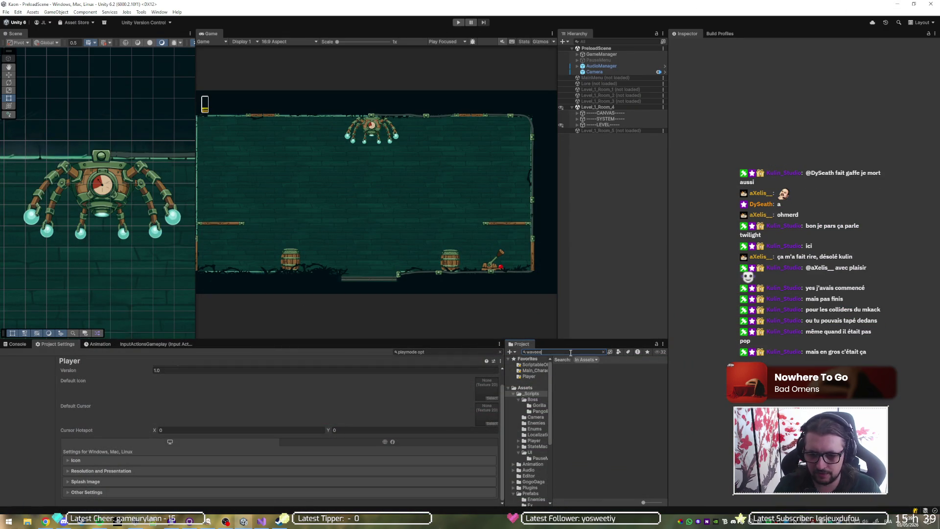
pyautogui.press('BackSpace')
pyautogui.press('BackSpace')
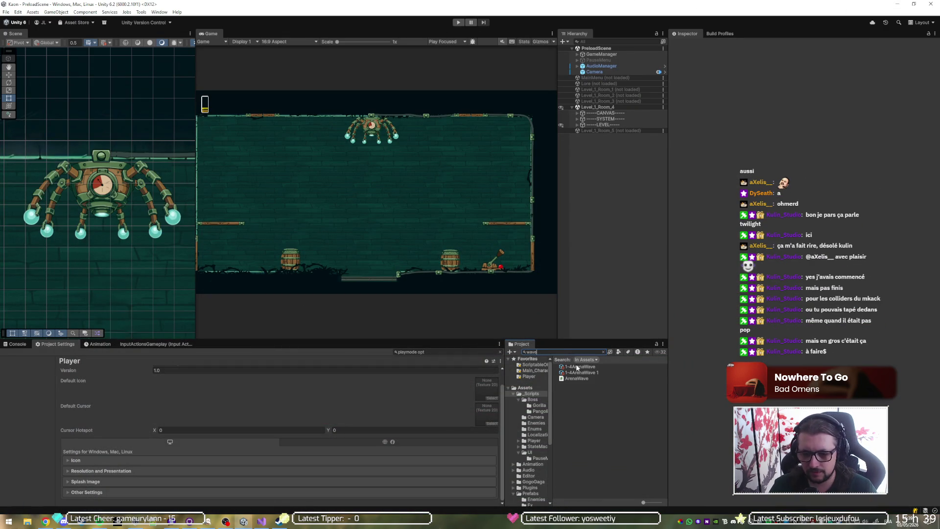
pyautogui.click(580, 372)
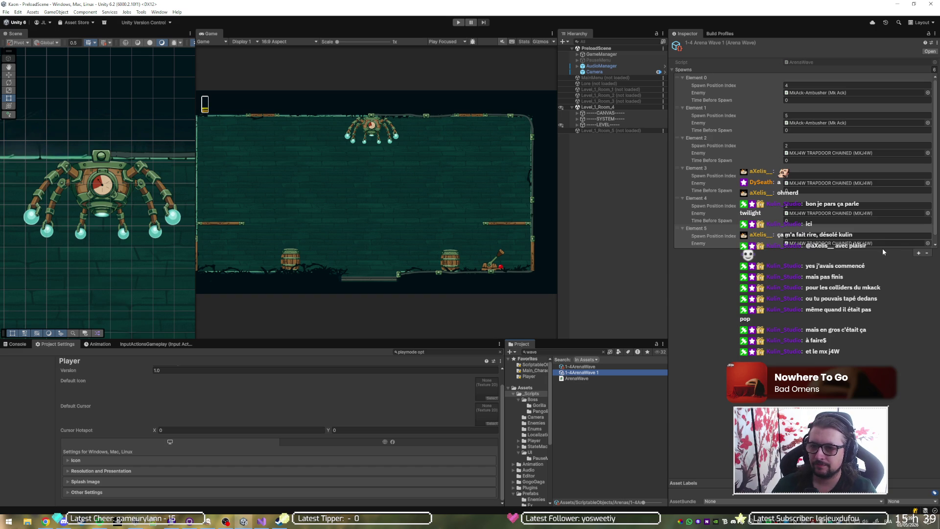
pyautogui.click(772, 242)
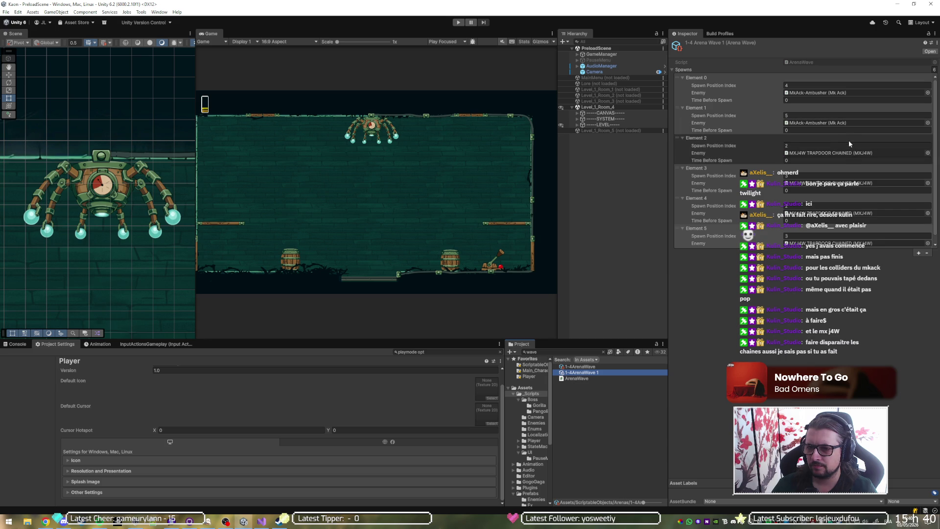
pyautogui.click(582, 367)
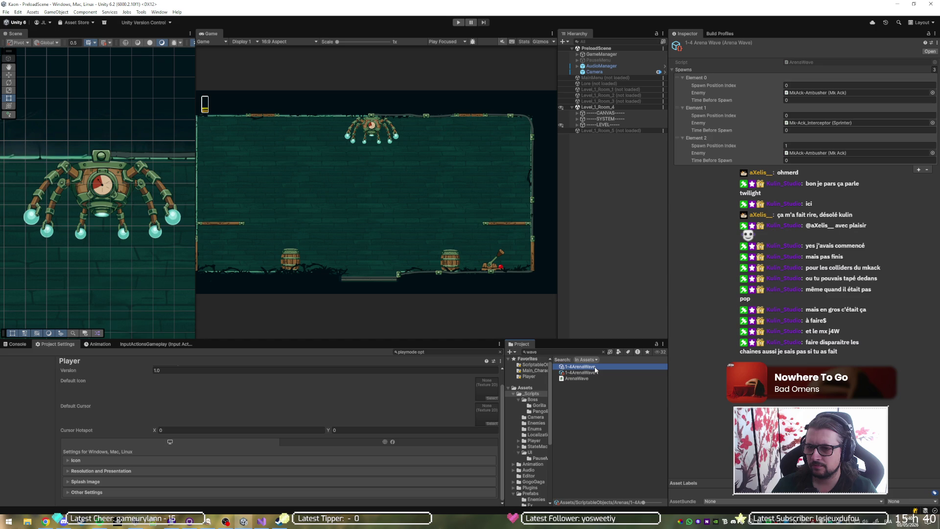
pyautogui.click(599, 371)
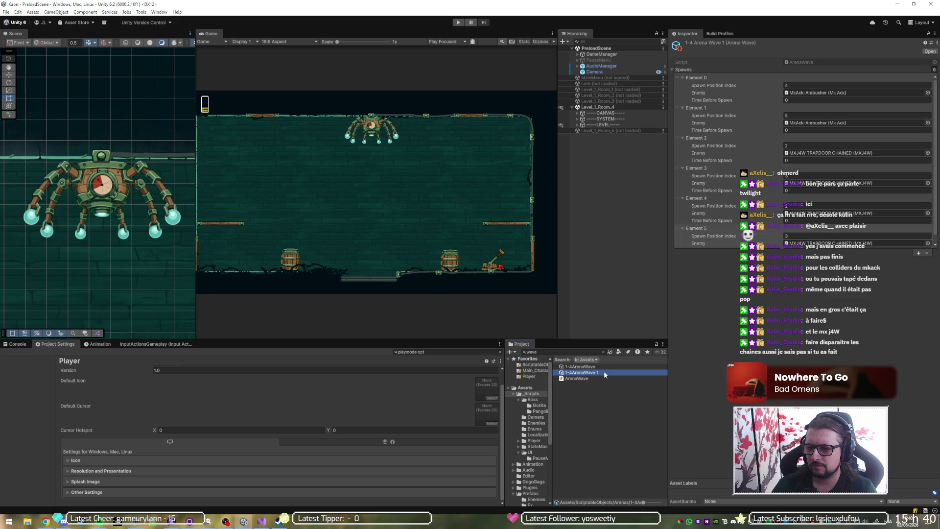
# Enter play mode and run the player left and right across the arena, jumping and dashing left beneath the swinging MkAck ambushers
pyautogui.click(458, 23)
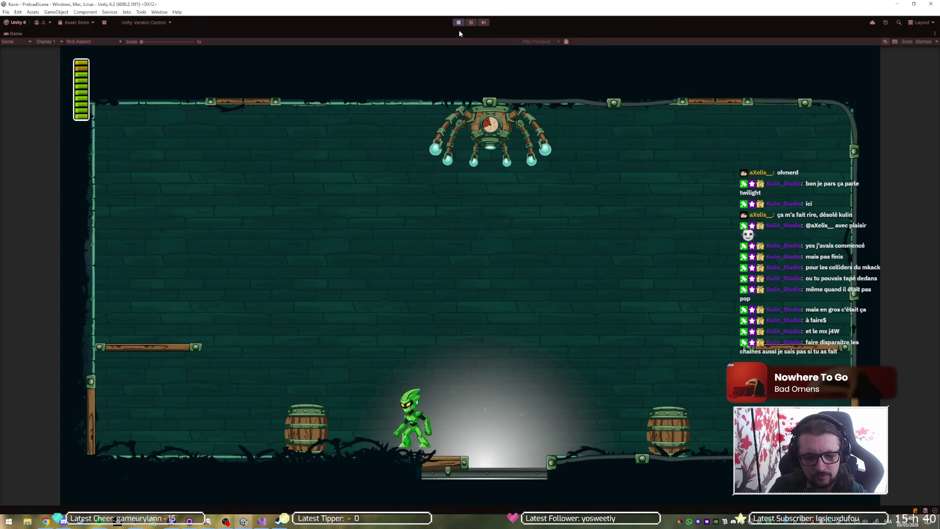
pyautogui.press('a')
pyautogui.press('d')
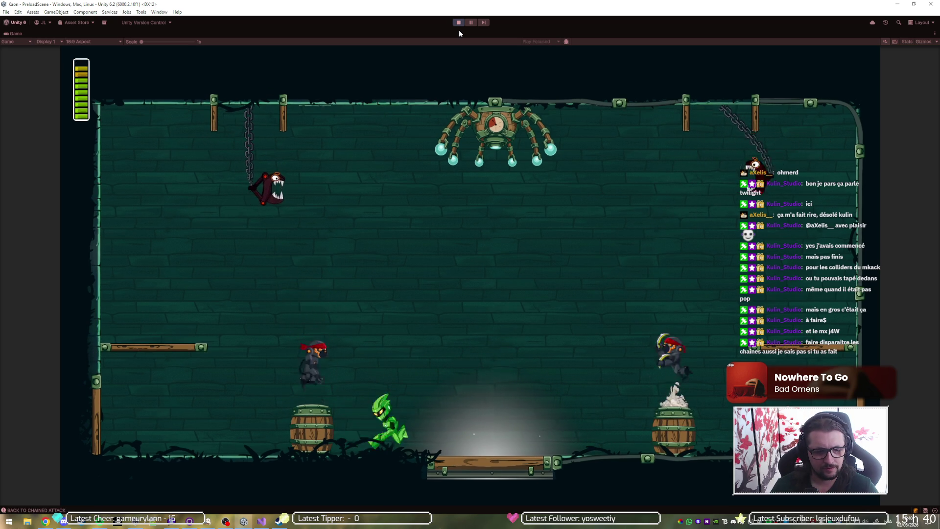
pyautogui.press('space')
pyautogui.press('d')
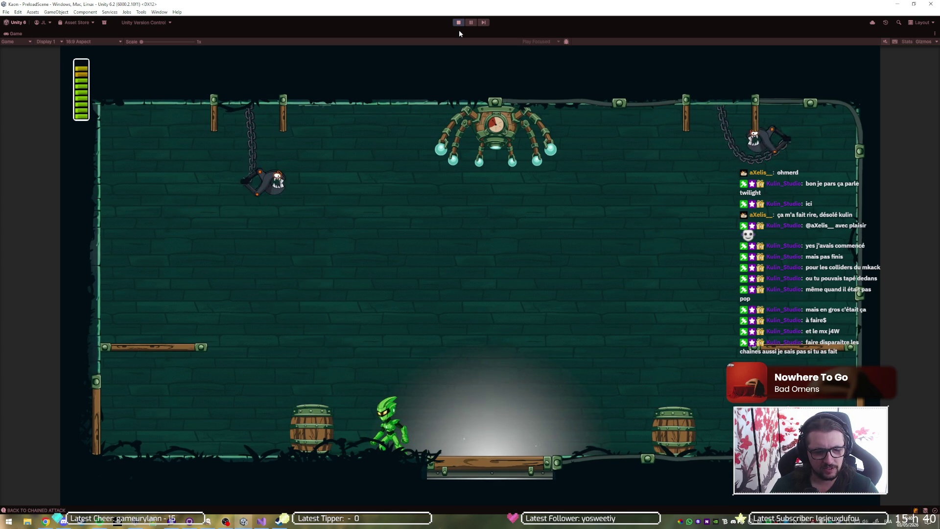
pyautogui.press('a')
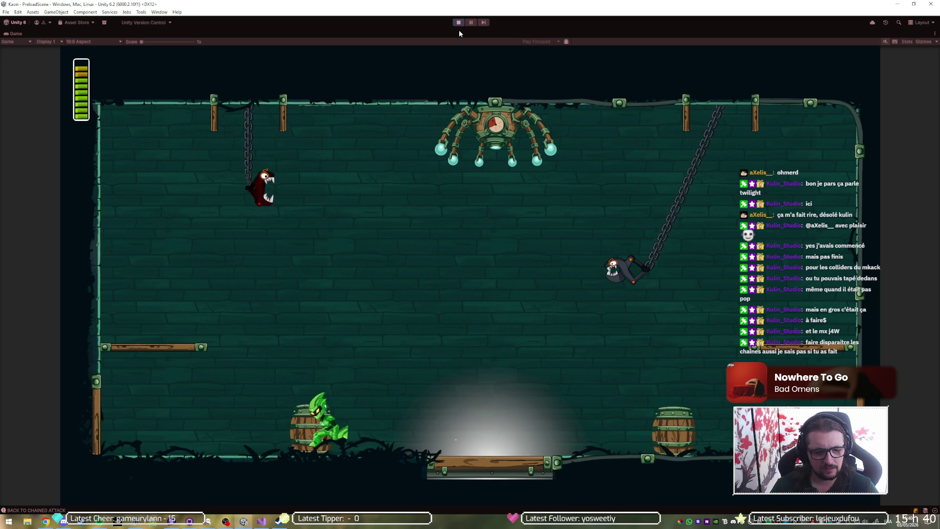
pyautogui.press('d')
pyautogui.press('d')
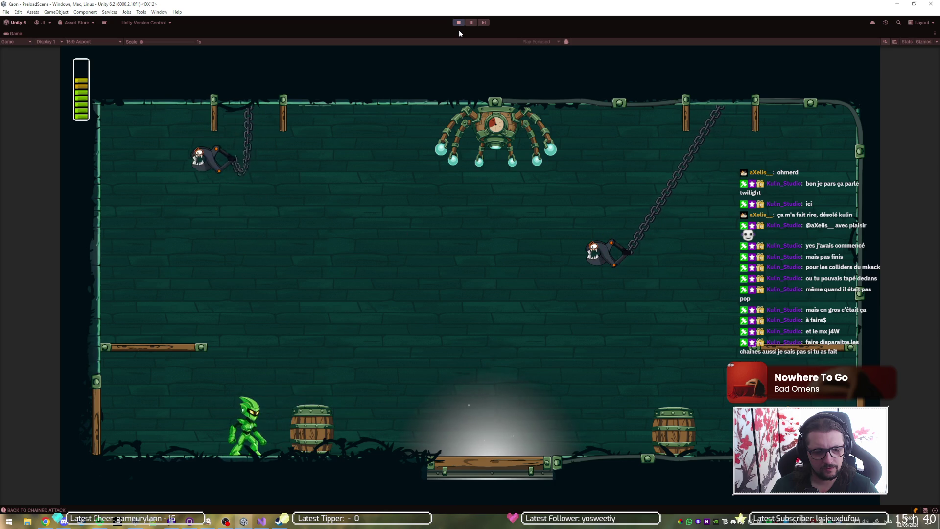
pyautogui.press('d')
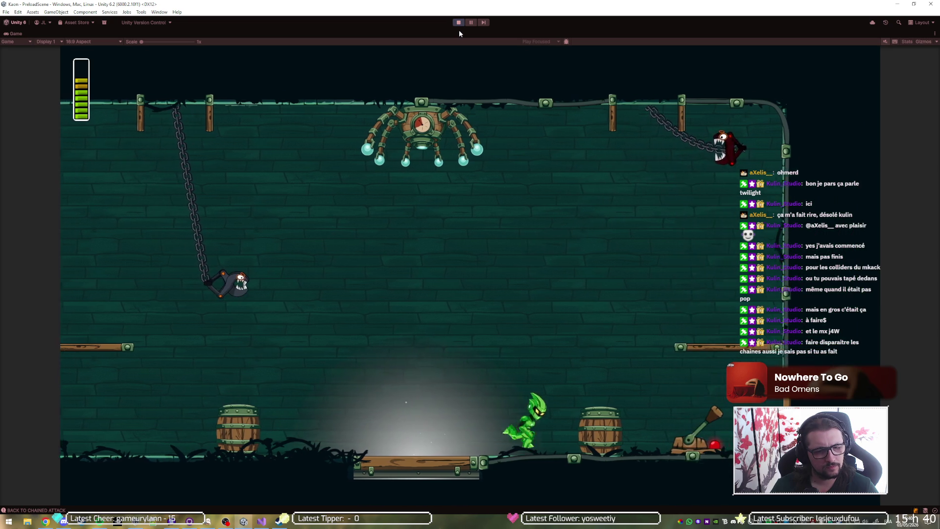
pyautogui.press('a')
pyautogui.press('d')
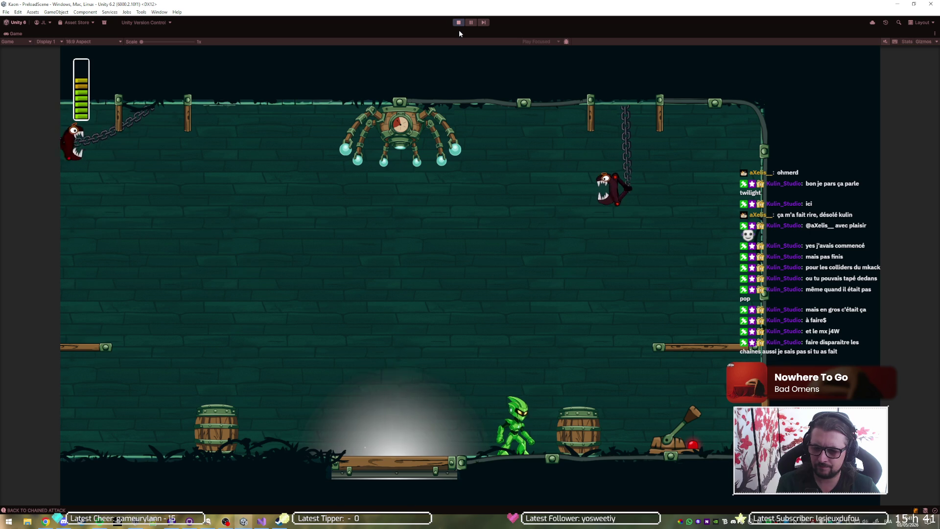
pyautogui.press('Left')
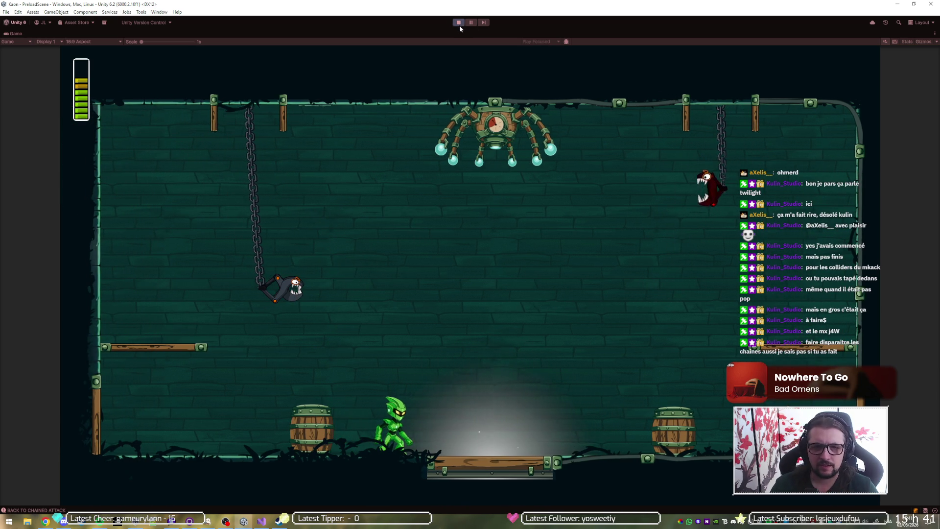
# Exit play mode, then search 'mkack' in the Project panel and open the MkAck-Ambusher prefab
pyautogui.click(460, 25)
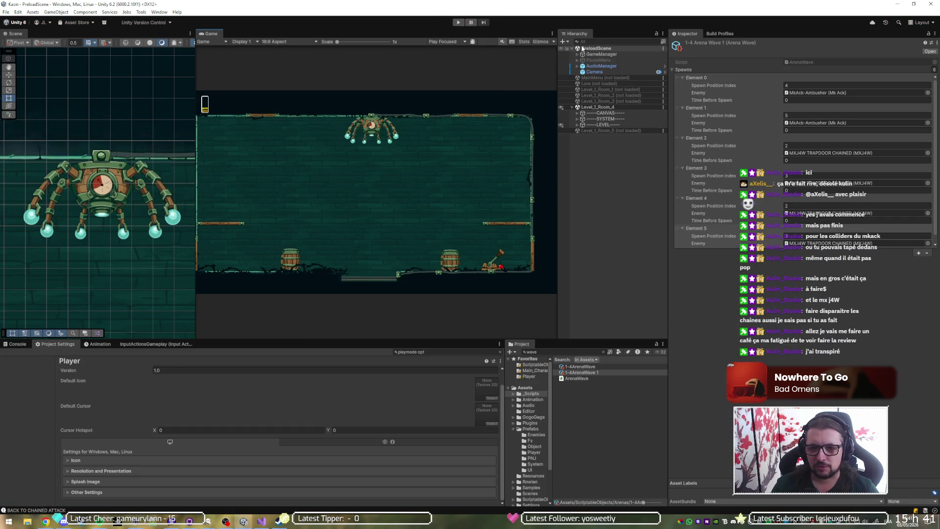
pyautogui.click(572, 352)
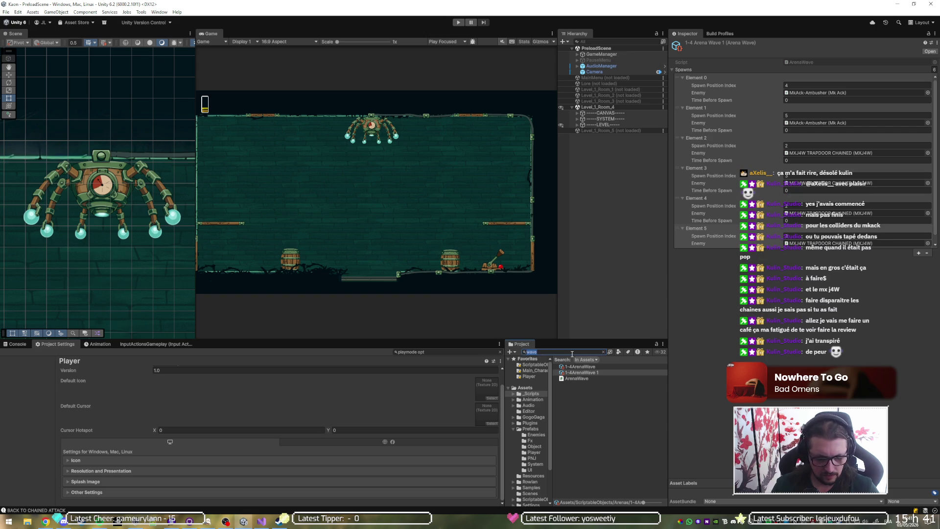
pyautogui.write('mkack')
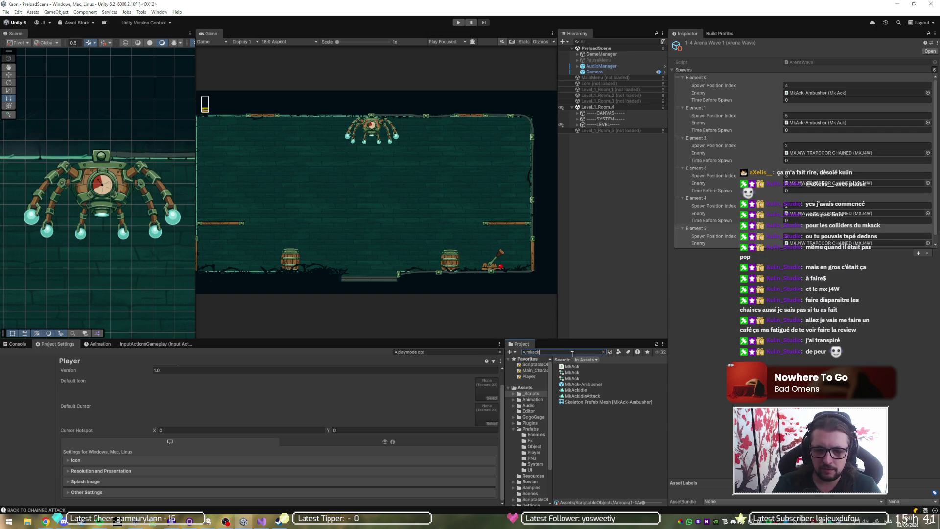
pyautogui.doubleClick(582, 384)
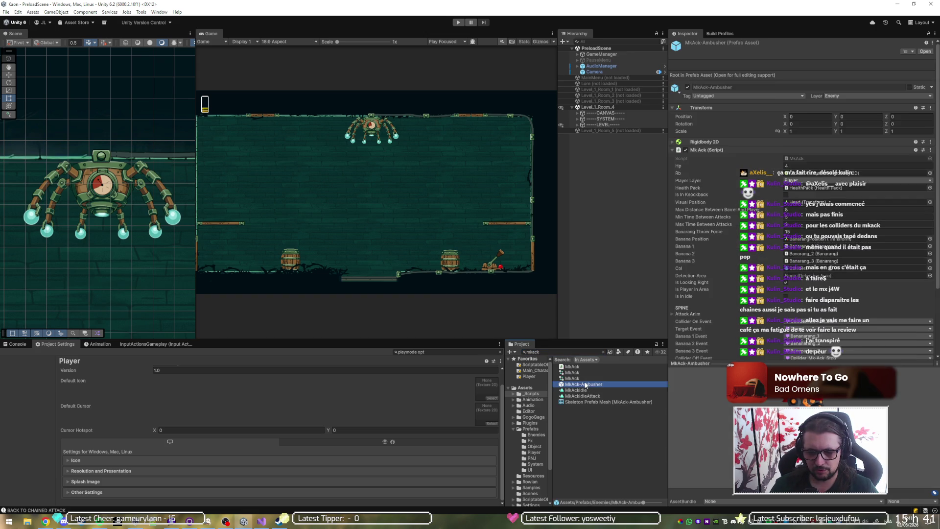
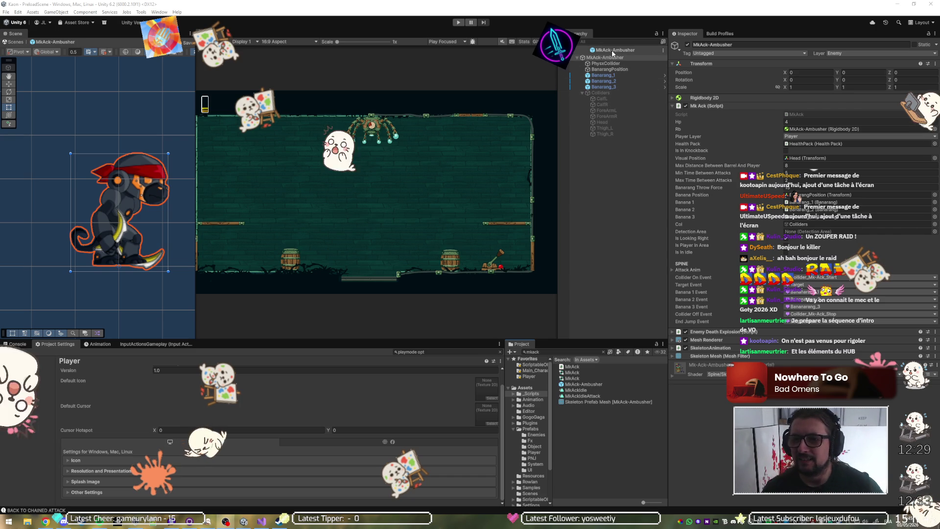
# Inspect the Banarang_3, Banarang_1 and BanarangPosition child objects of the ambusher
pyautogui.click(620, 87)
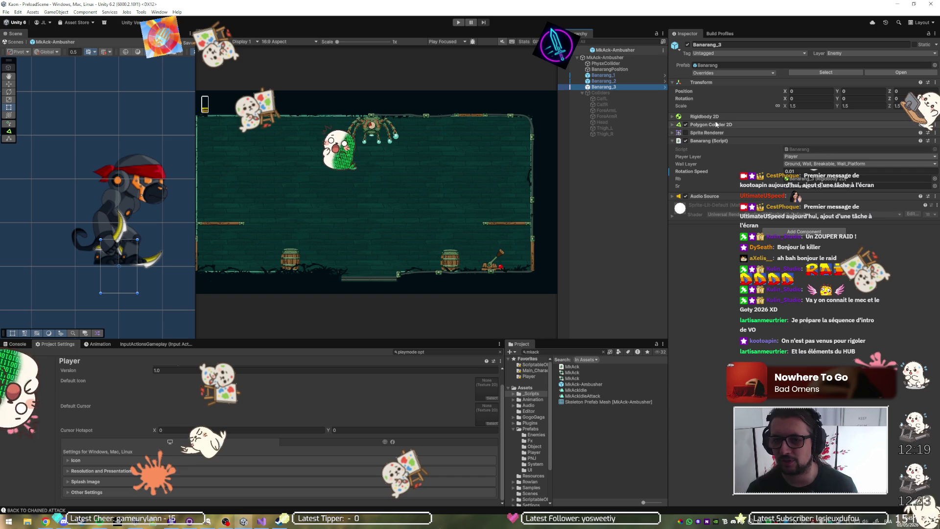
pyautogui.click(627, 81)
pyautogui.click(628, 76)
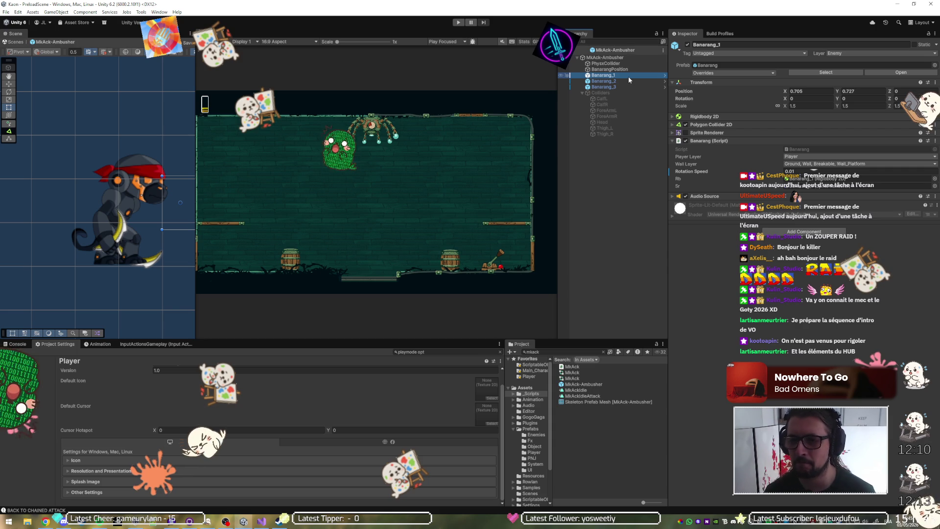
pyautogui.click(627, 71)
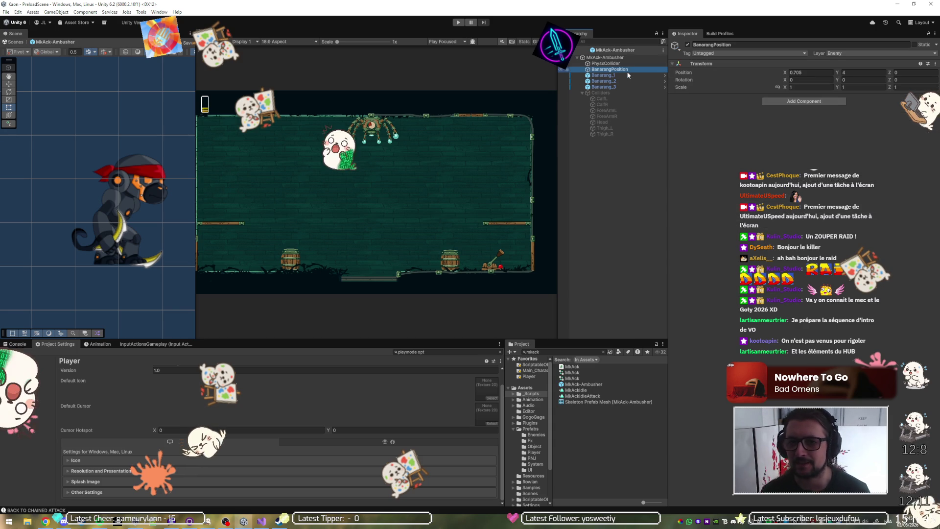
# Expand PhysxCollider's Box Collider 2D settings, including layer overrides, then reselect the MkAck-Ambusher root
pyautogui.click(630, 64)
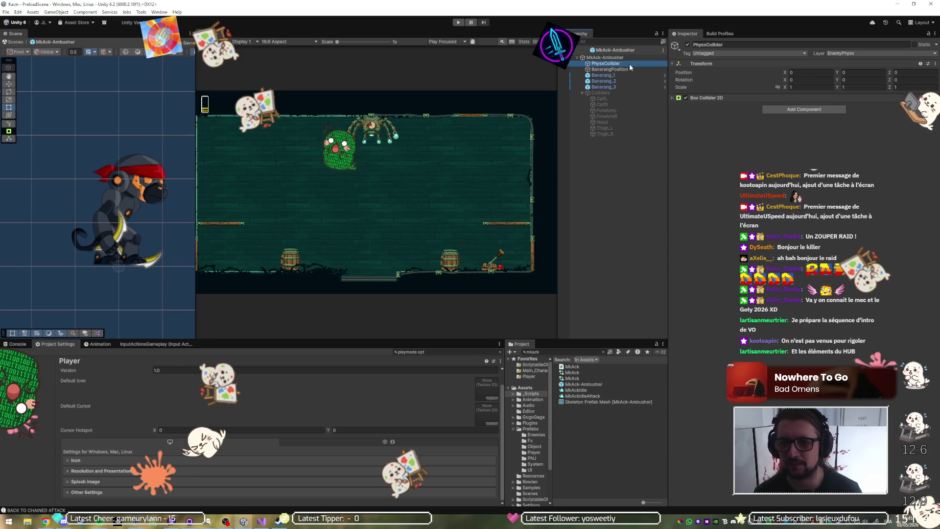
pyautogui.click(704, 98)
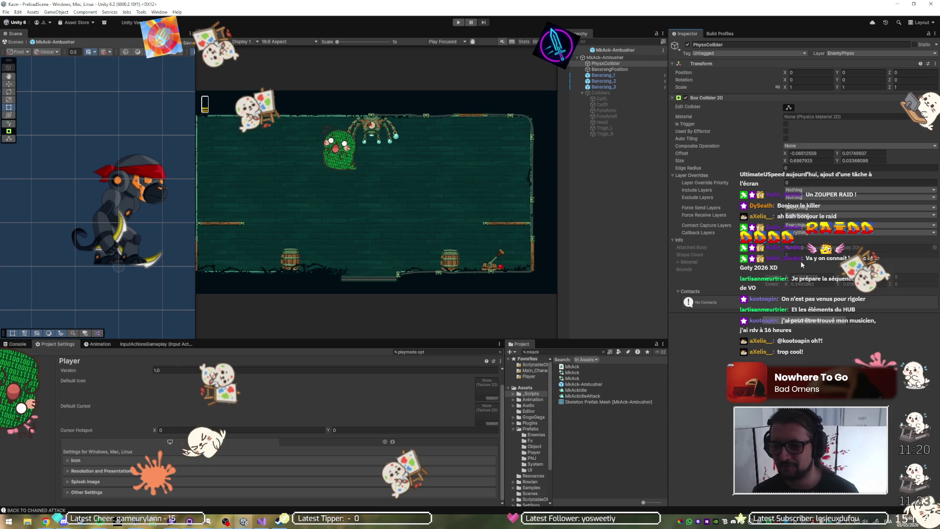
pyautogui.click(614, 58)
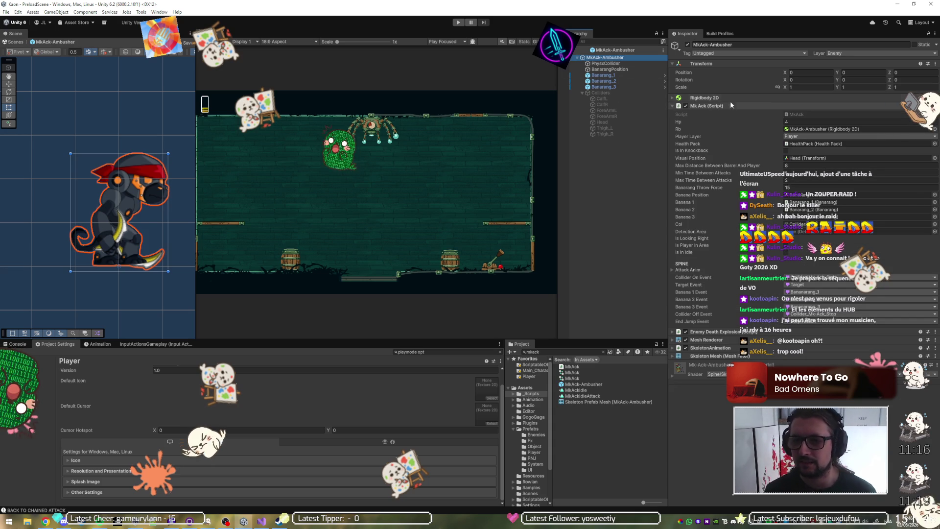
# Ping the MkAck script from the MkAck-Ambusher Inspector to locate it in Project
pyautogui.click(795, 114)
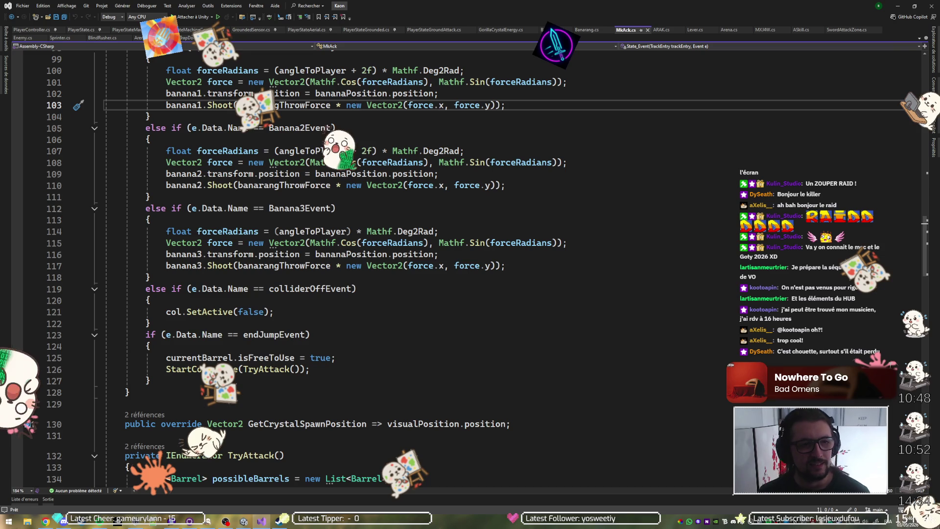
# Collapse all MkAck.cs method bodies to definitions with Ctrl+M, Ctrl+O and review the file
pyautogui.scroll(9, 375, 316)
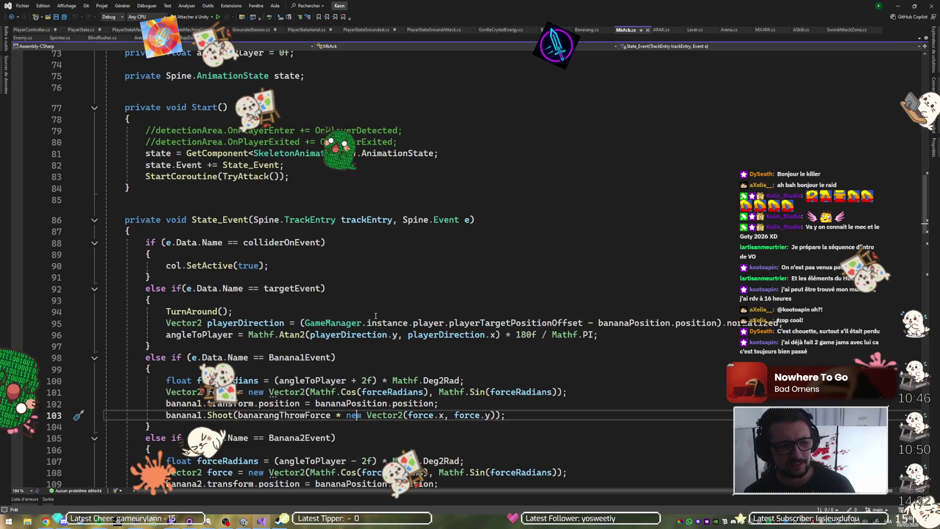
pyautogui.hotkey('ctrl', 'm')
pyautogui.hotkey('ctrl', 'o')
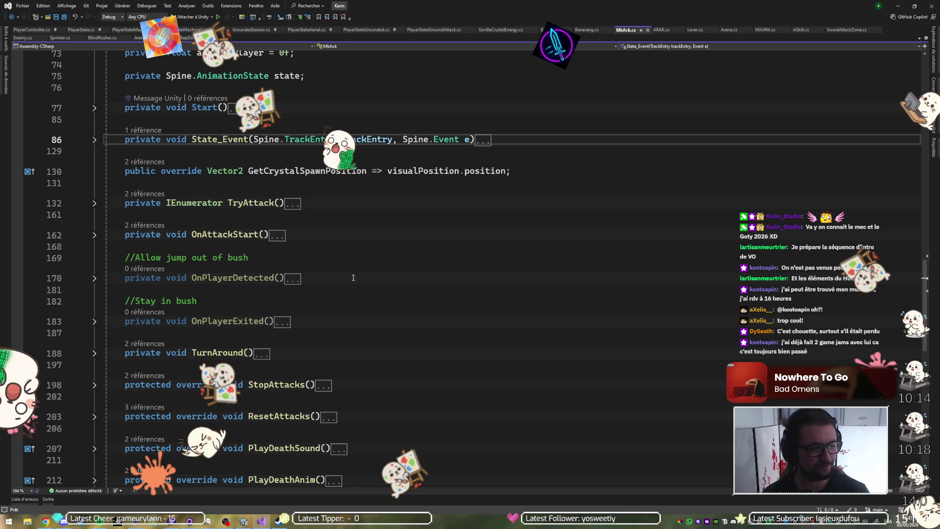
pyautogui.scroll(10, 387, 254)
pyautogui.scroll(-6, 405, 240)
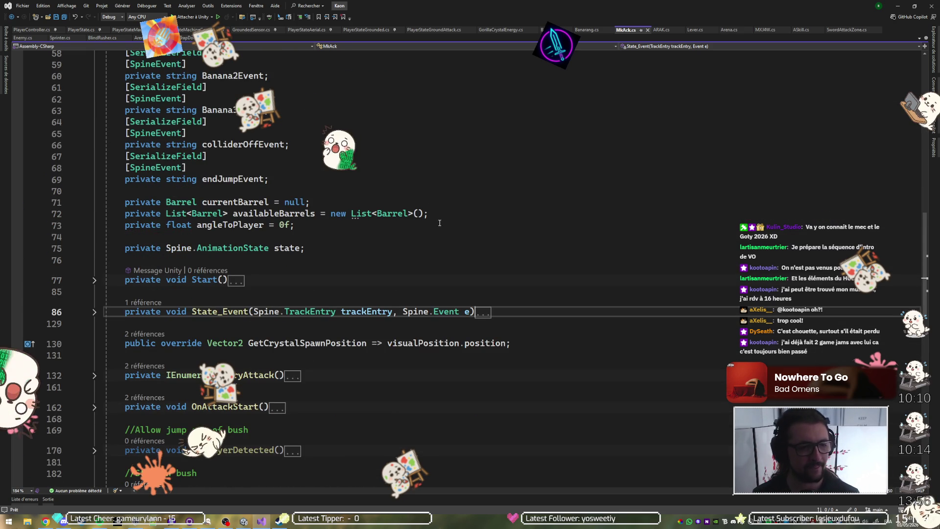
pyautogui.scroll(-2, 446, 227)
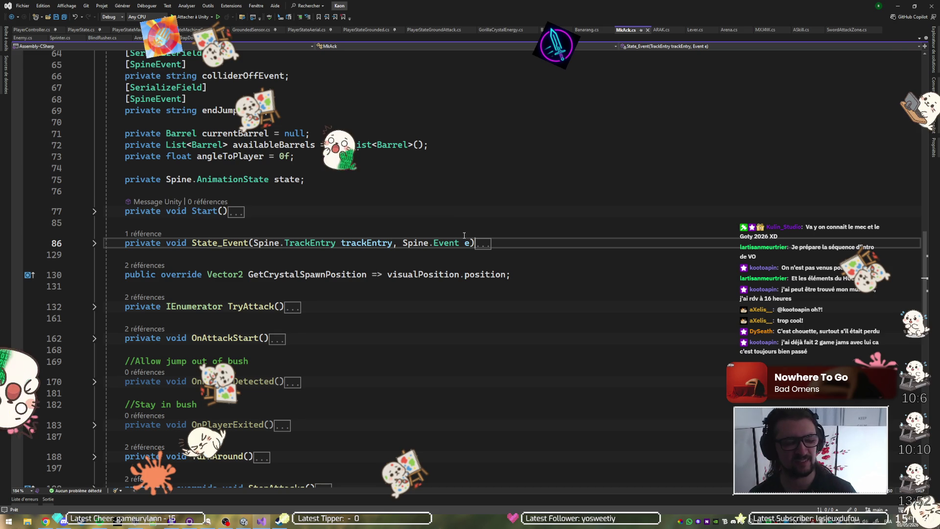
pyautogui.scroll(-2, 480, 236)
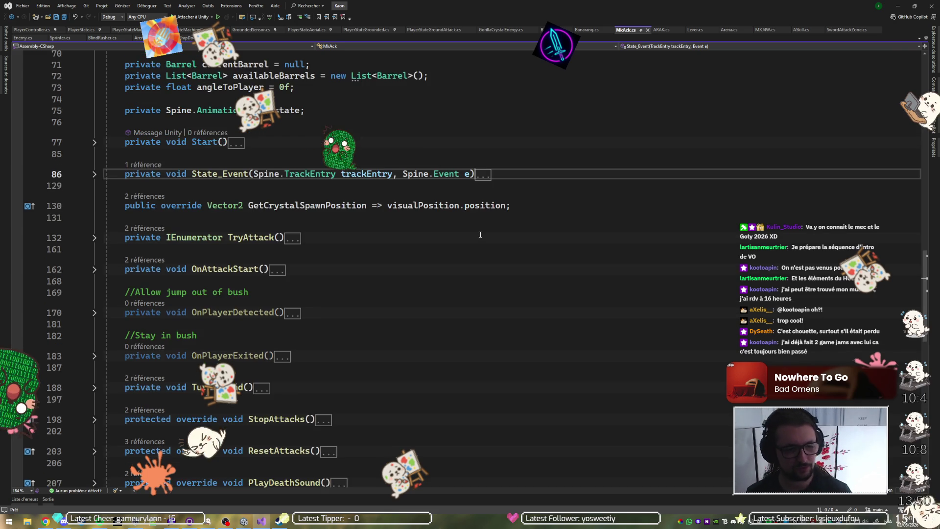
pyautogui.scroll(-3, 473, 221)
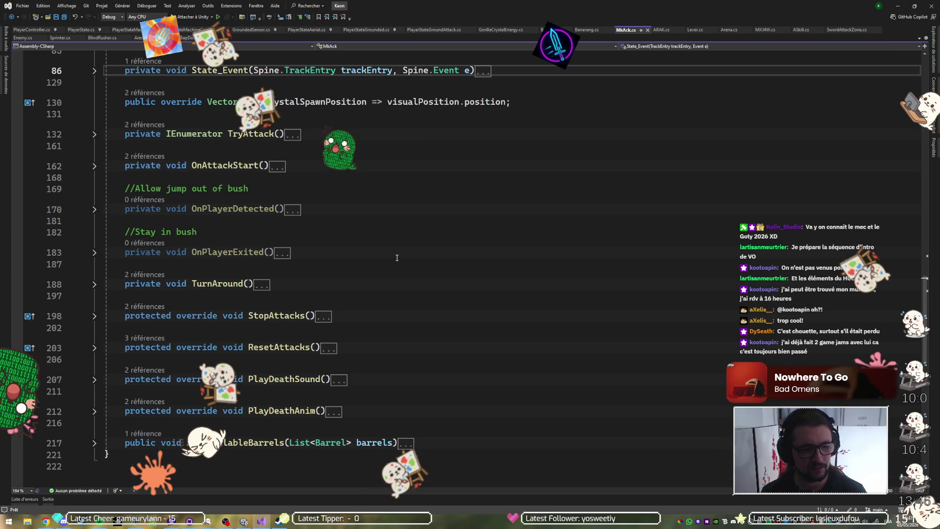
pyautogui.scroll(9, 394, 256)
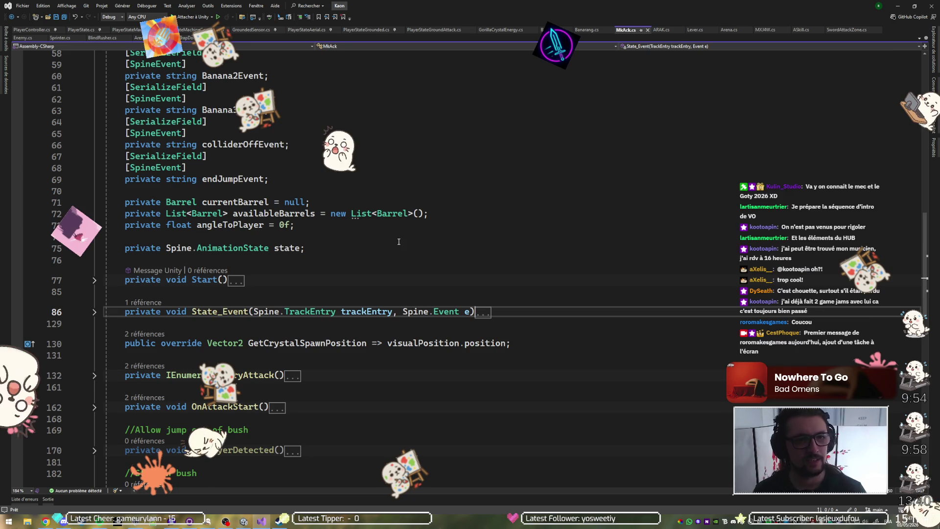
pyautogui.moveTo(416, 213)
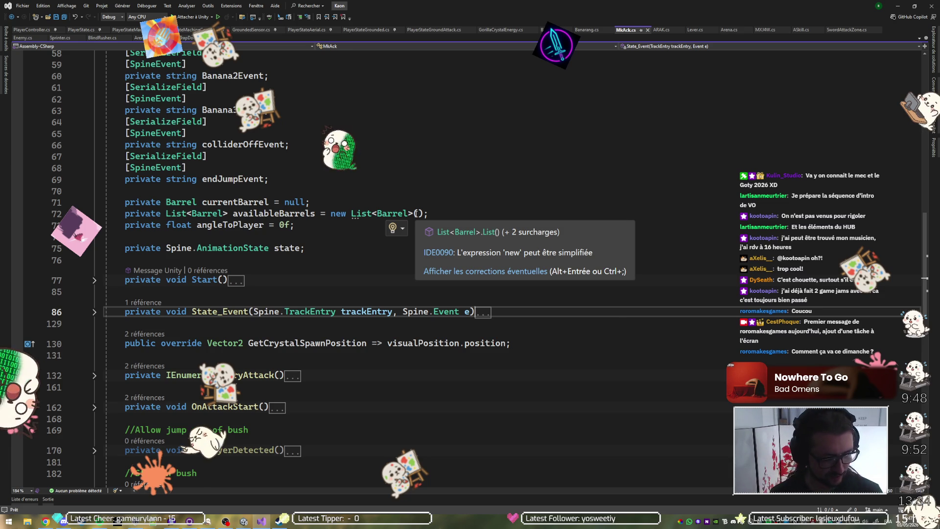
# Search the code for 'sword' and open SwordAttackZone.cs
pyautogui.hotkey('ctrl', 't')
pyautogui.write('sworrd')
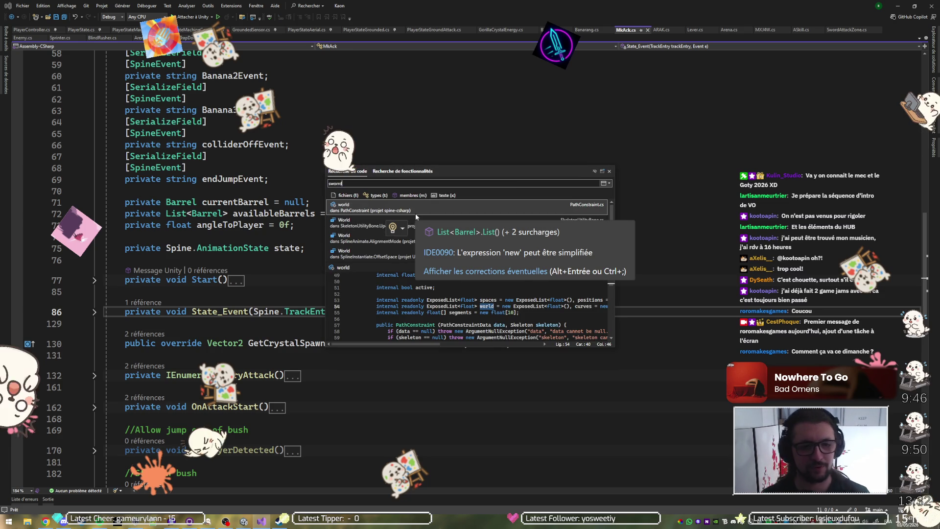
pyautogui.press('BackSpace')
pyautogui.press('BackSpace')
pyautogui.write('d')
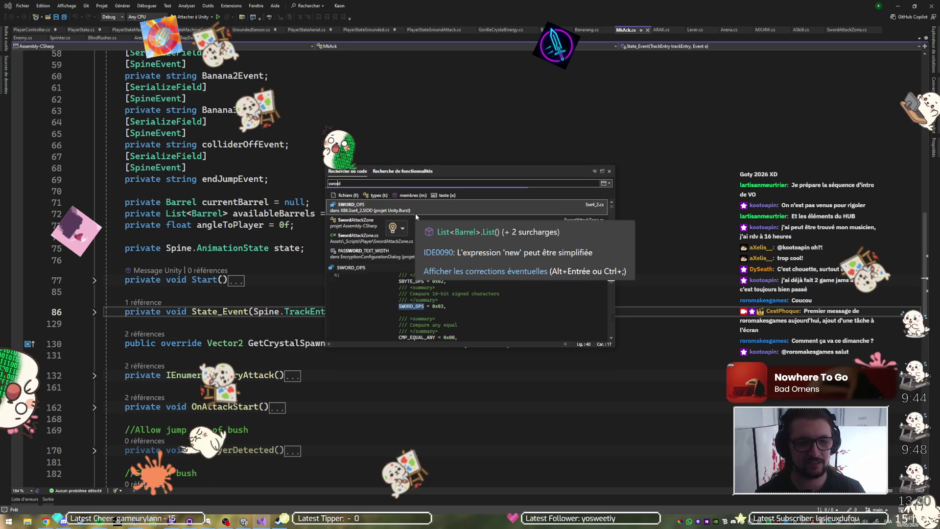
pyautogui.press('Down')
pyautogui.press('Return')
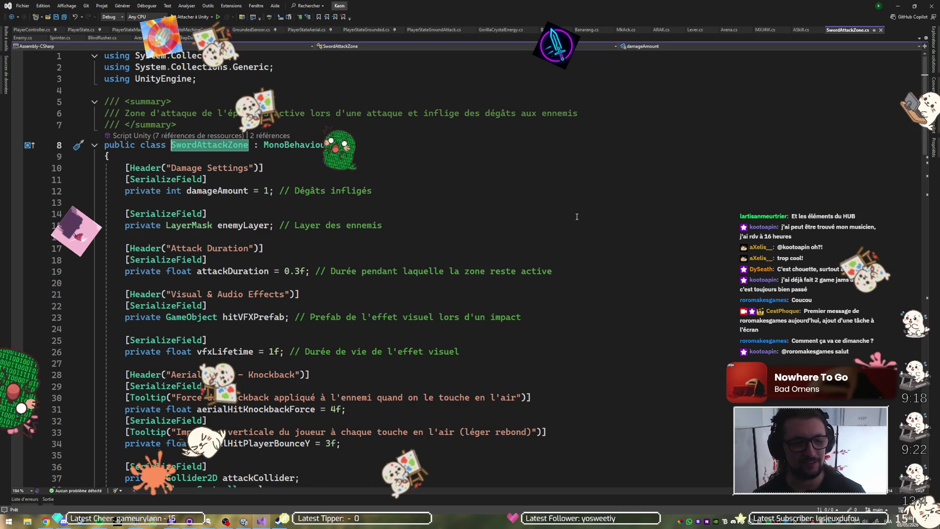
pyautogui.scroll(-6, 576, 220)
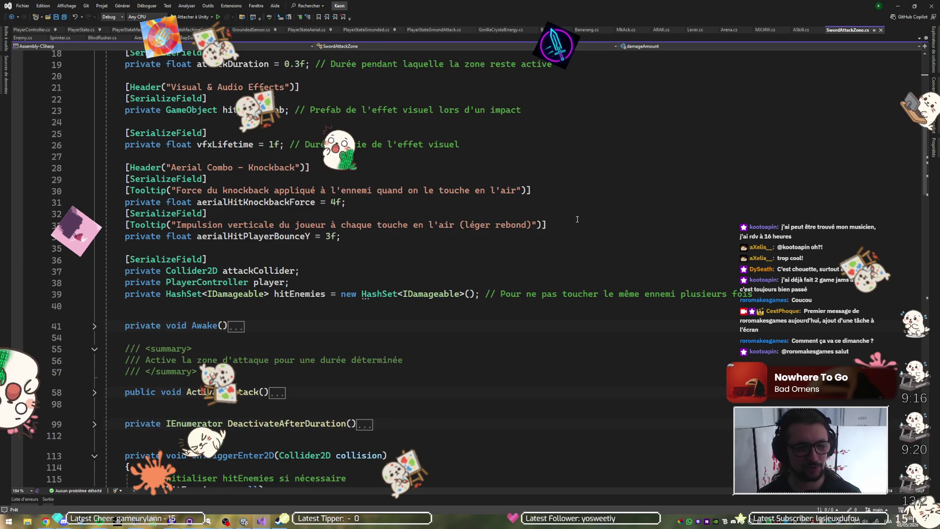
pyautogui.scroll(4, 577, 219)
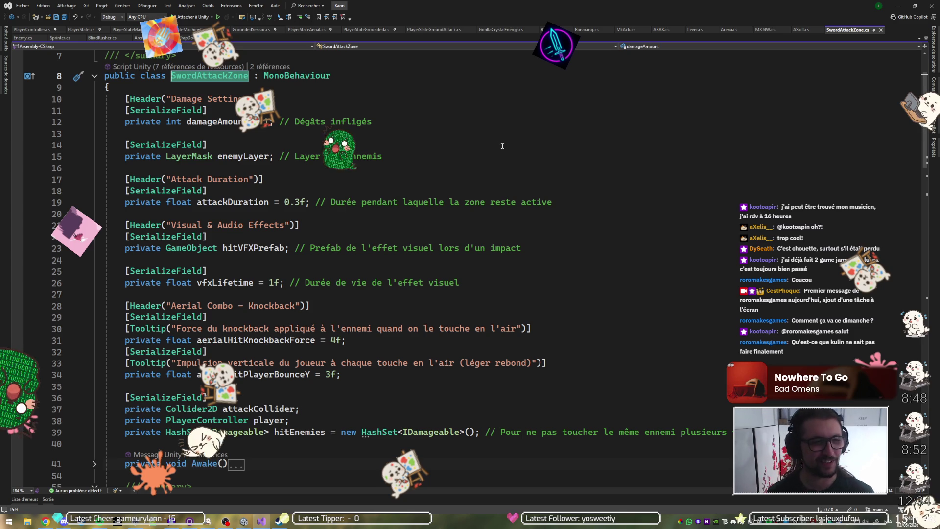
pyautogui.scroll(-7, 425, 165)
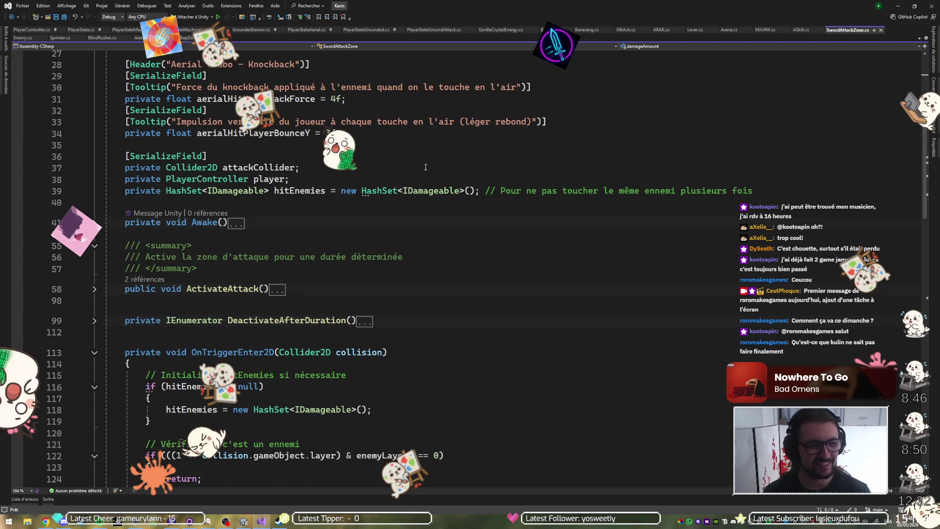
pyautogui.scroll(-2, 373, 181)
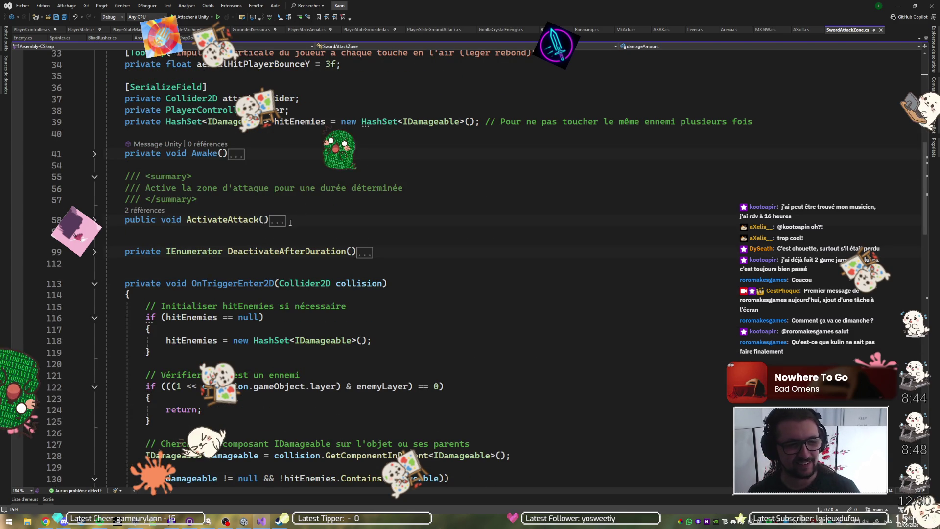
pyautogui.scroll(-2, 212, 232)
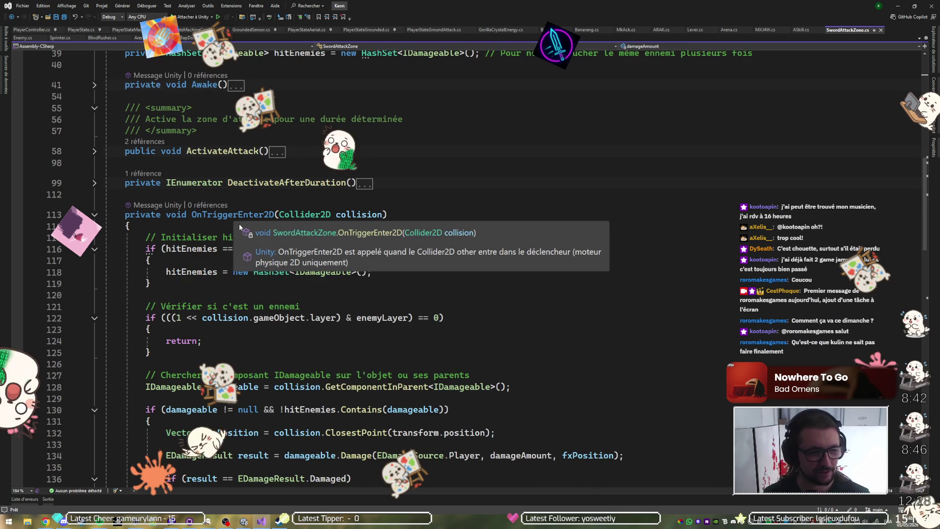
pyautogui.scroll(-2, 174, 260)
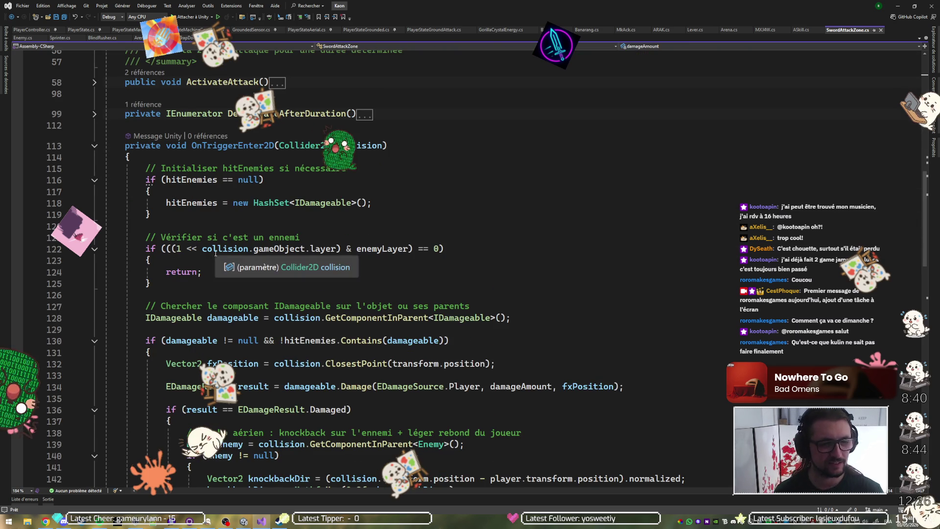
pyautogui.scroll(-2, 222, 245)
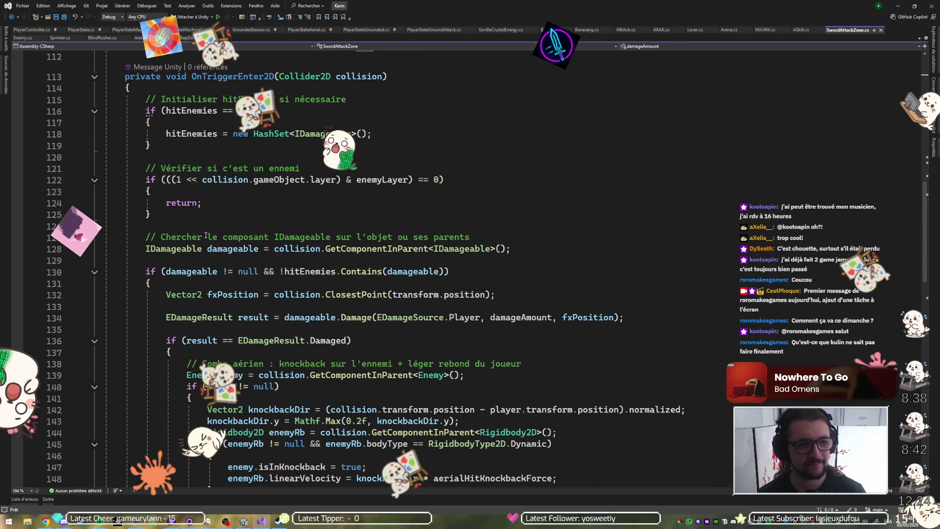
pyautogui.scroll(-3, 206, 231)
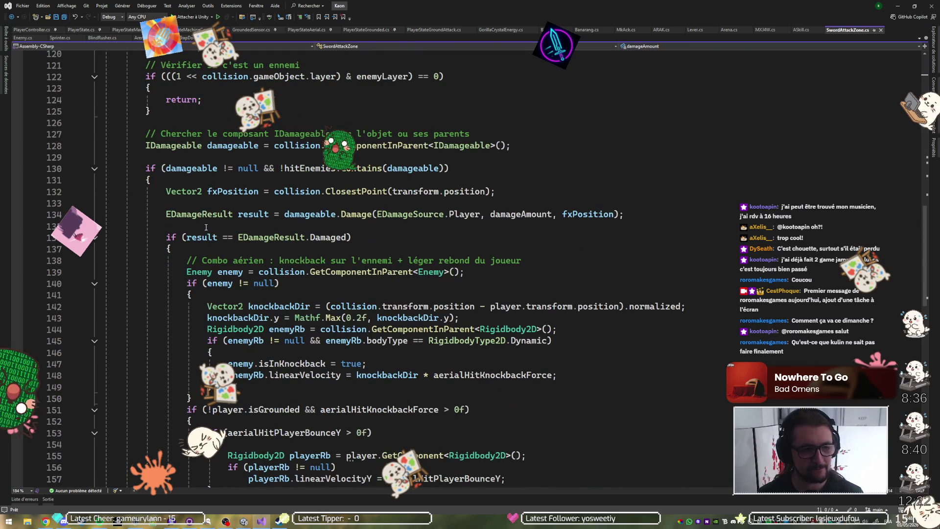
# Set a breakpoint on the Damage call at line 134 and attach the debugger to Unity
pyautogui.click(329, 214)
pyautogui.click(18, 214)
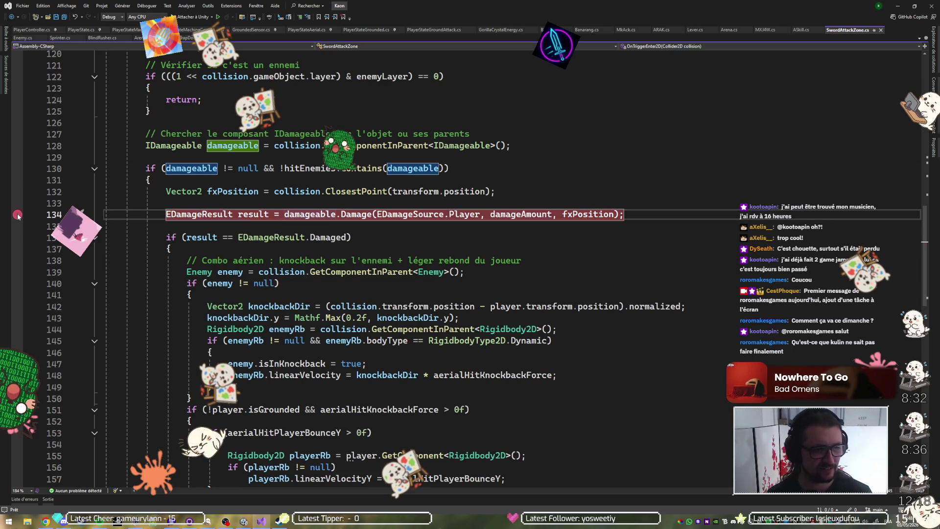
pyautogui.click(192, 20)
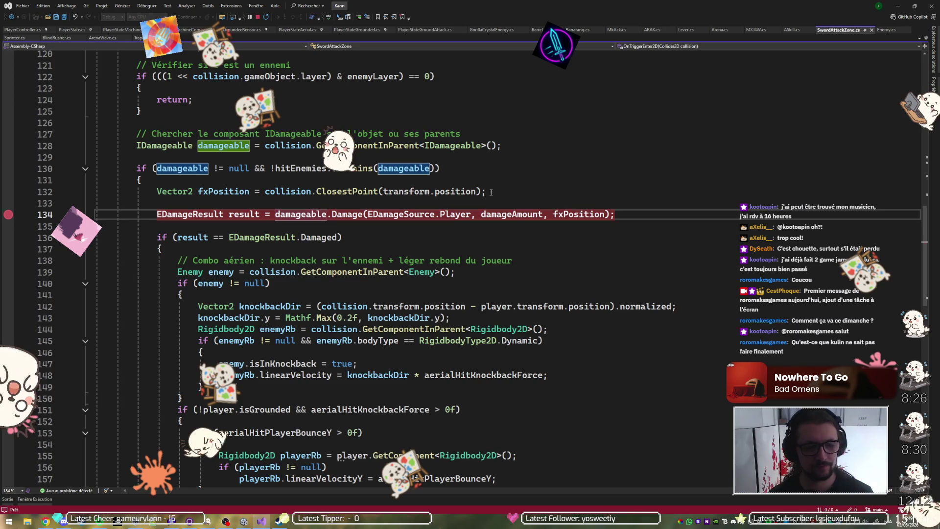
pyautogui.hotkey('alt', 'Tab')
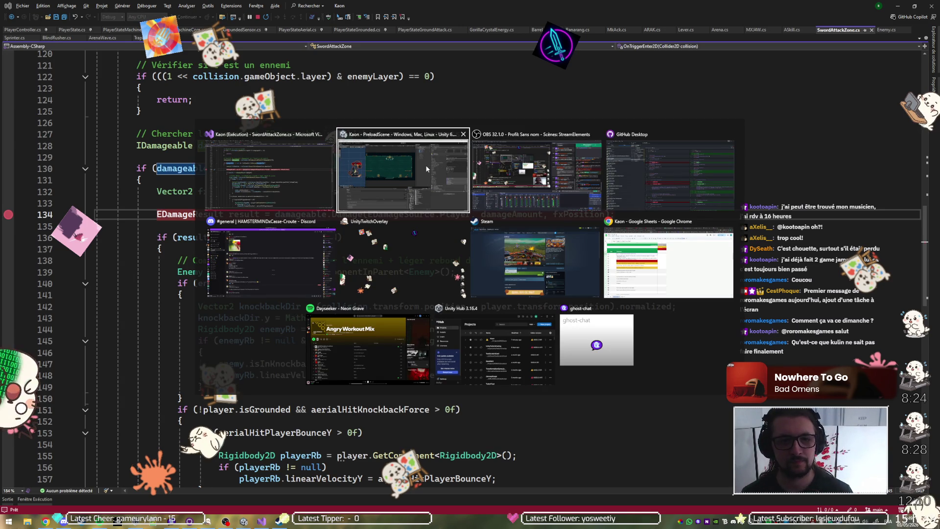
pyautogui.click(437, 171)
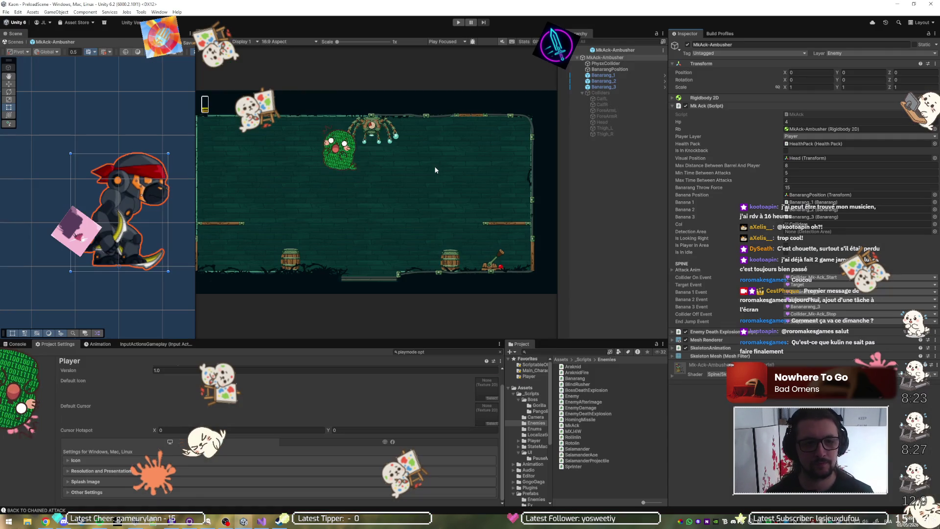
# Play the game and sword-hit the ambusher so Visual Studio breaks at line 134
pyautogui.click(458, 23)
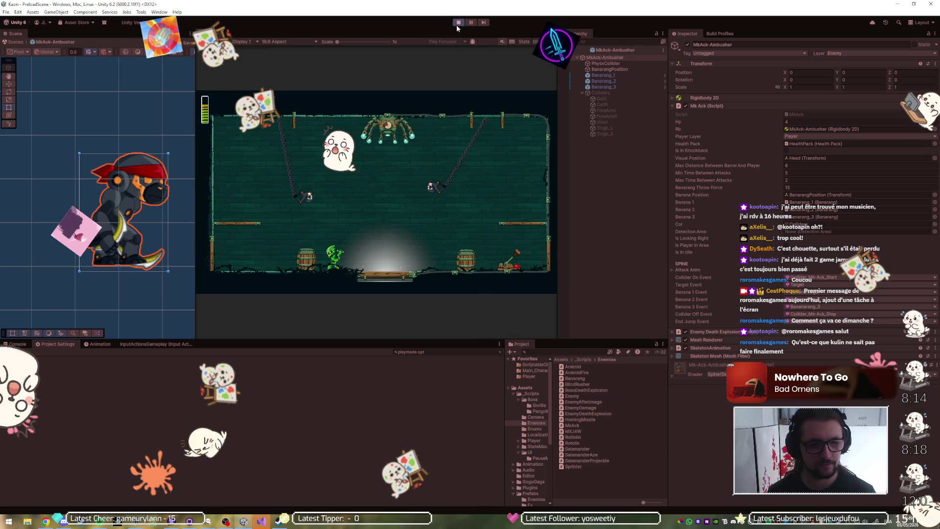
pyautogui.hotkey('alt', 'Tab')
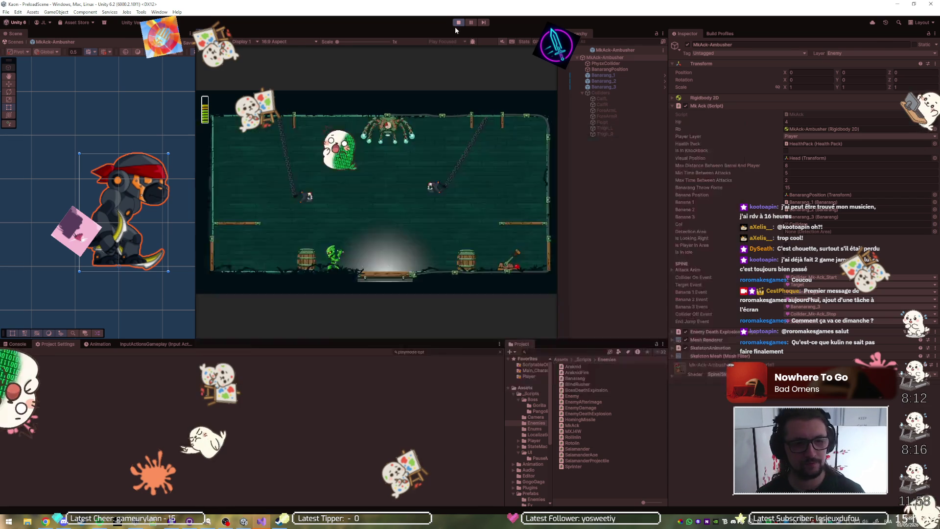
pyautogui.moveTo(319, 214)
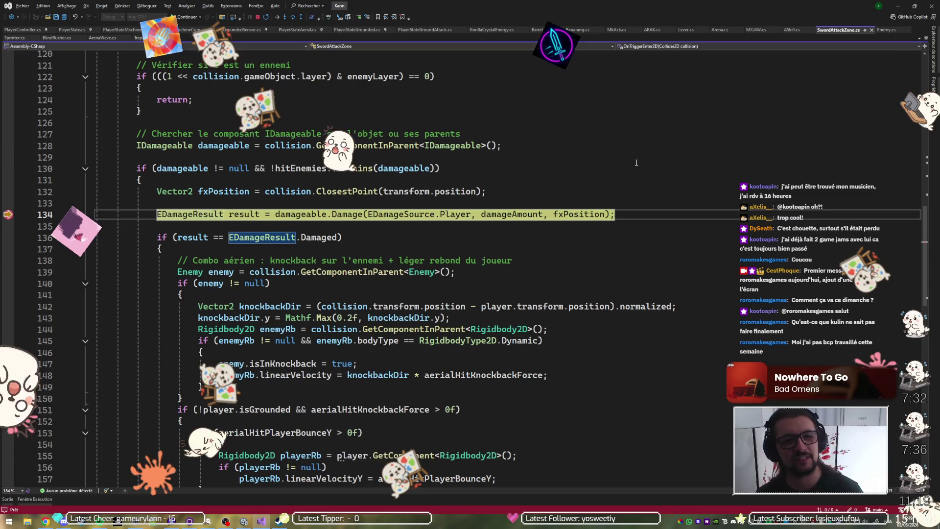
# Confirm collision.gameObject.layer reads 7 in OnTriggerEnter2D, then resume execution with F5
pyautogui.scroll(1, 600, 184)
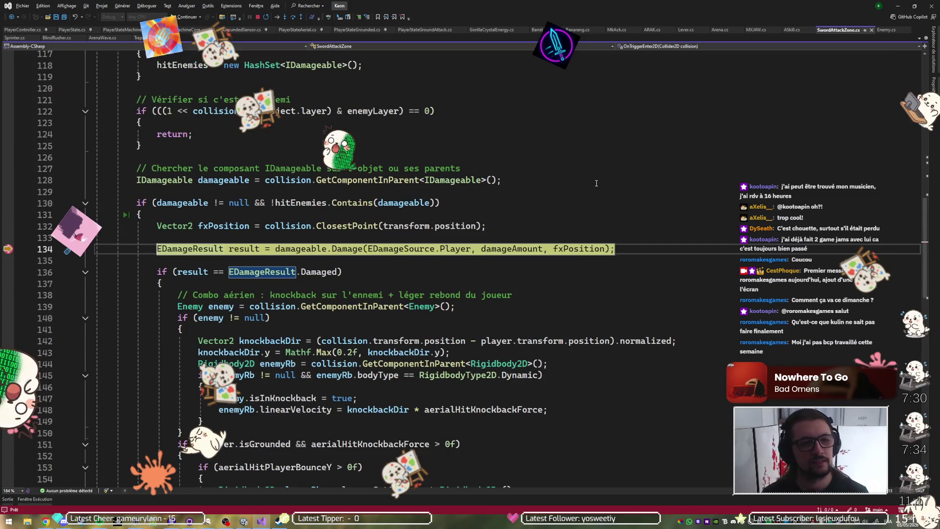
pyautogui.scroll(1, 453, 179)
pyautogui.scroll(3, 264, 167)
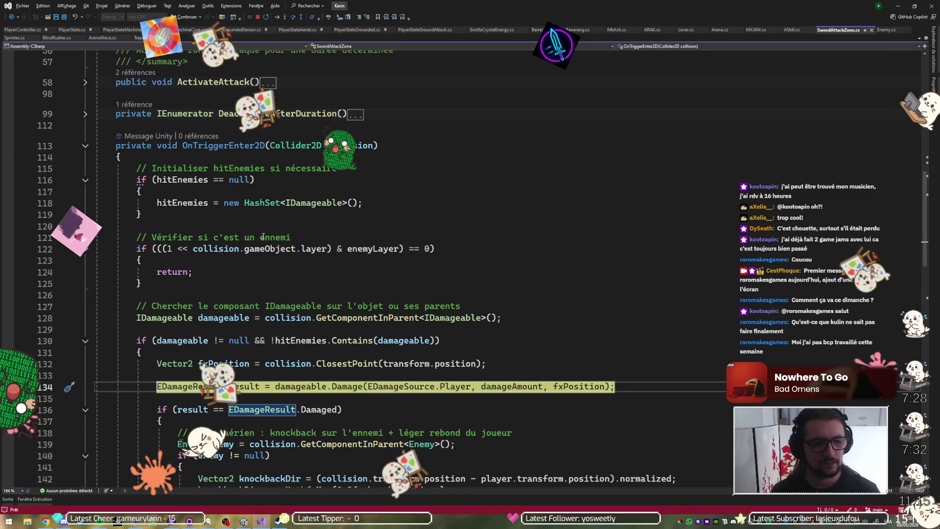
pyautogui.moveTo(311, 249)
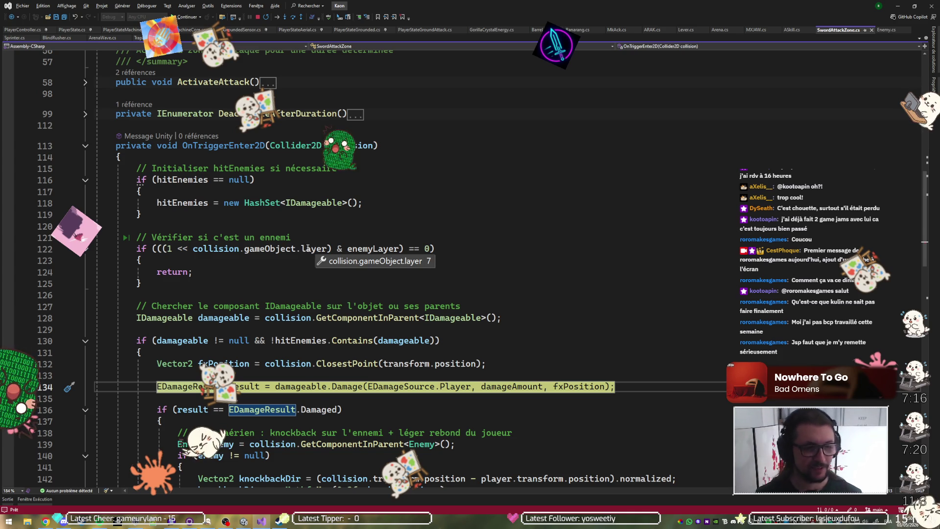
pyautogui.scroll(-3, 454, 214)
pyautogui.scroll(-1, 455, 215)
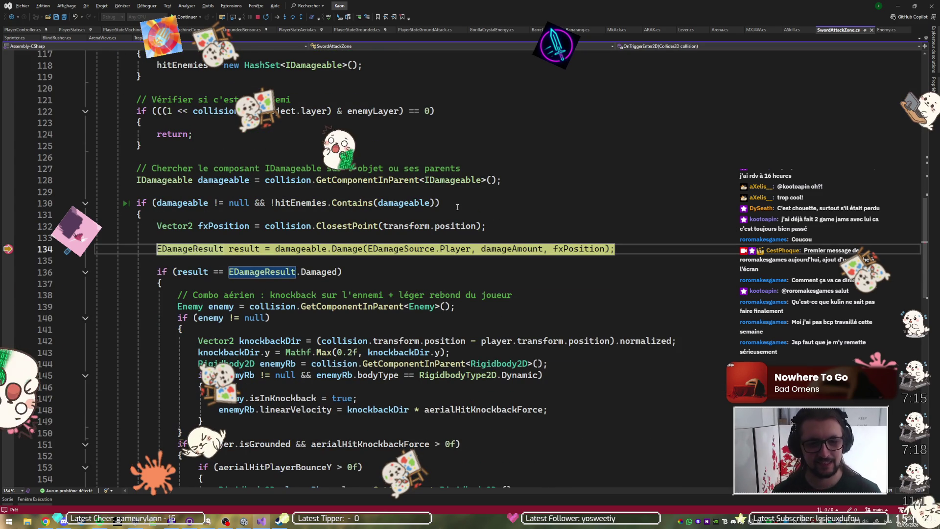
pyautogui.scroll(-2, 457, 208)
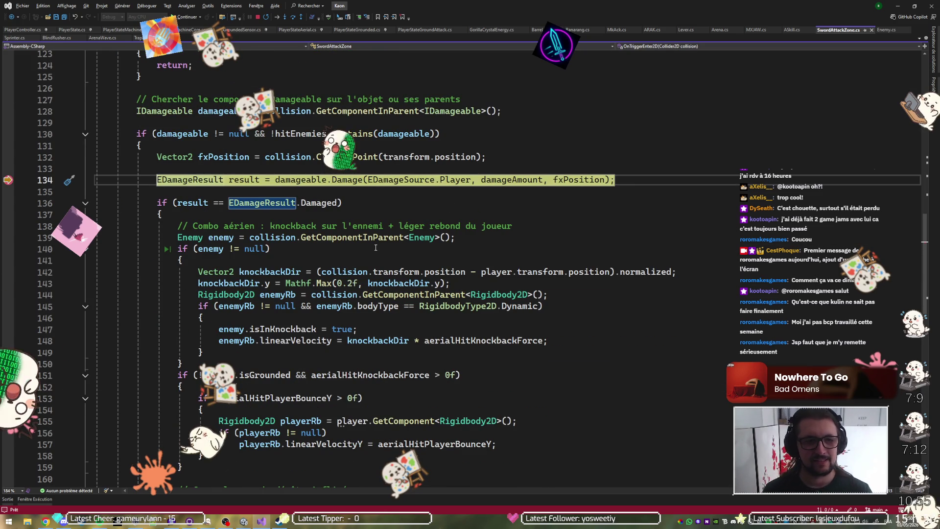
pyautogui.press('F5')
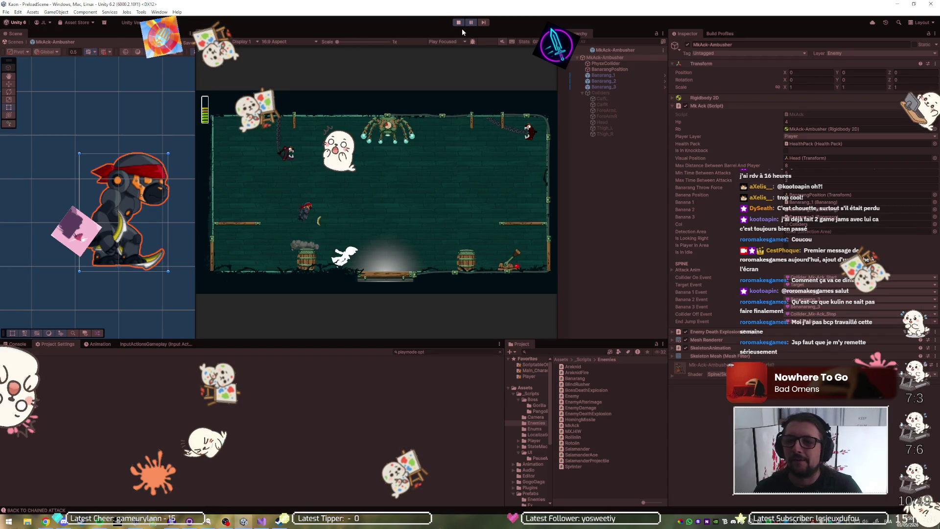
# Exit Prefab Mode, restart play, and expand LEVEL and Entities to select the MkAck-Ambusher clone
pyautogui.click(563, 55)
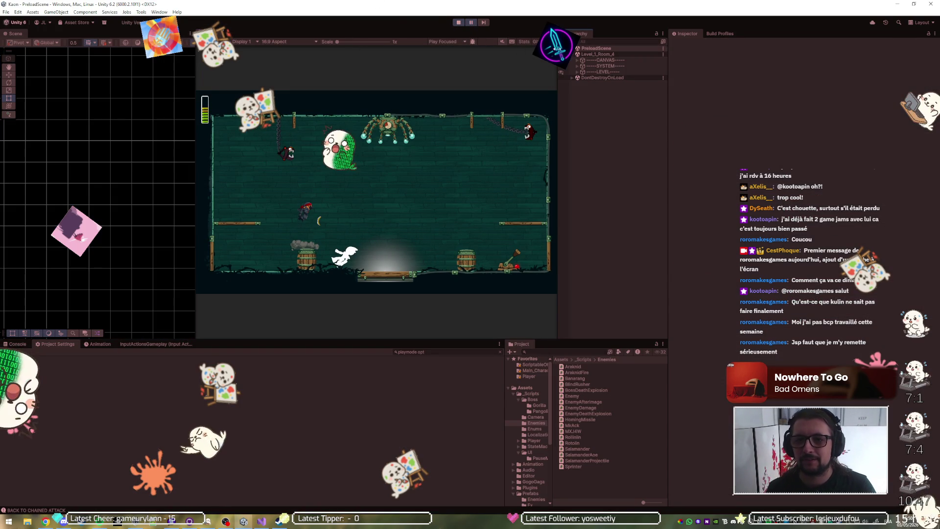
pyautogui.click(459, 22)
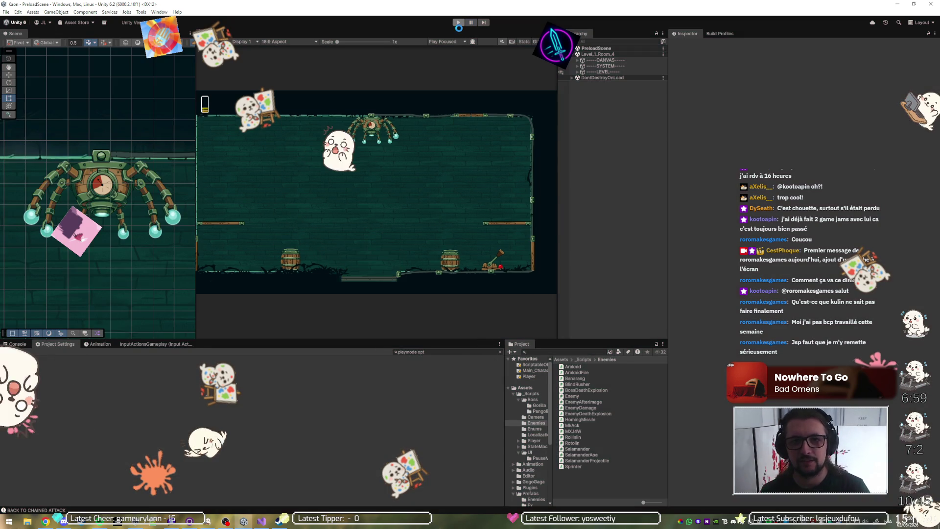
pyautogui.click(459, 23)
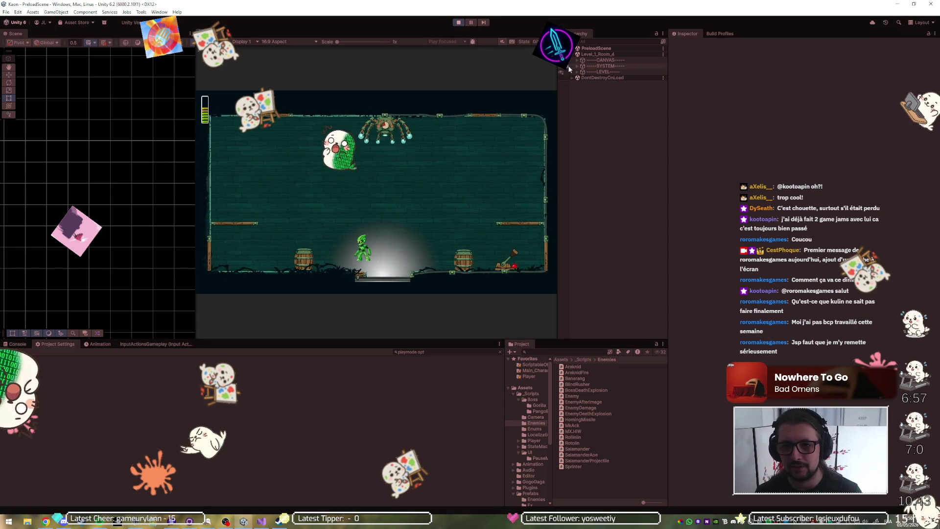
pyautogui.click(578, 72)
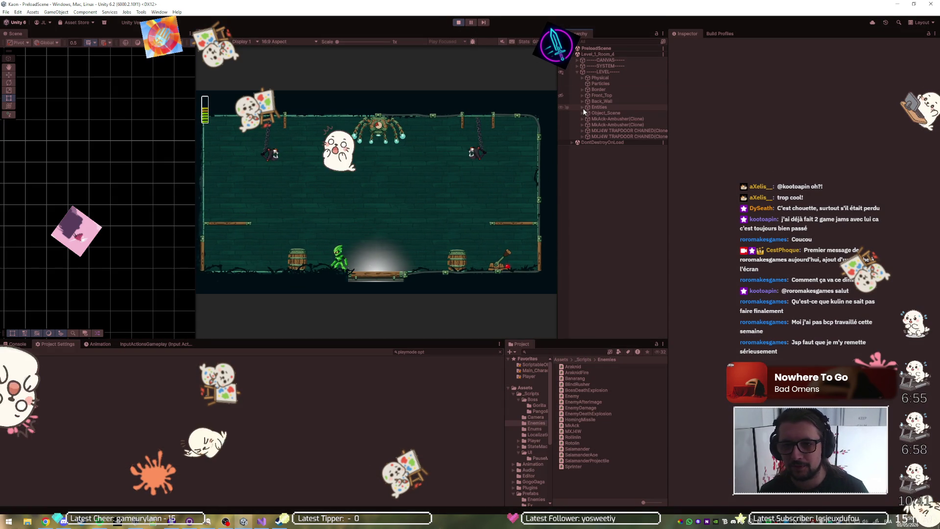
pyautogui.click(459, 22)
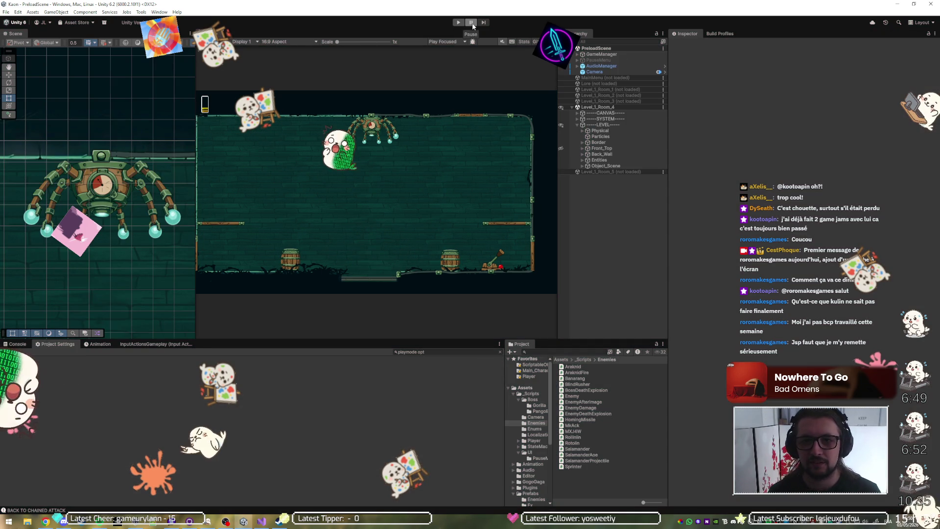
pyautogui.click(583, 161)
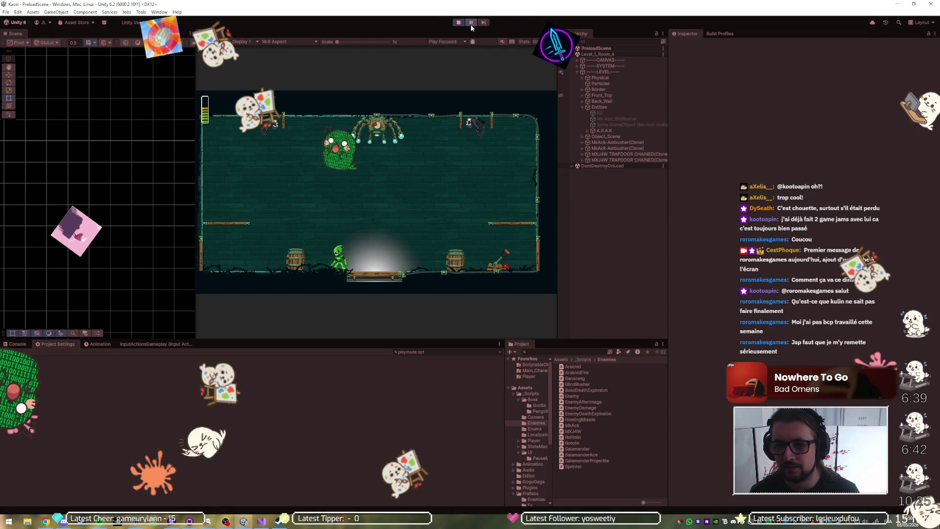
pyautogui.click(624, 142)
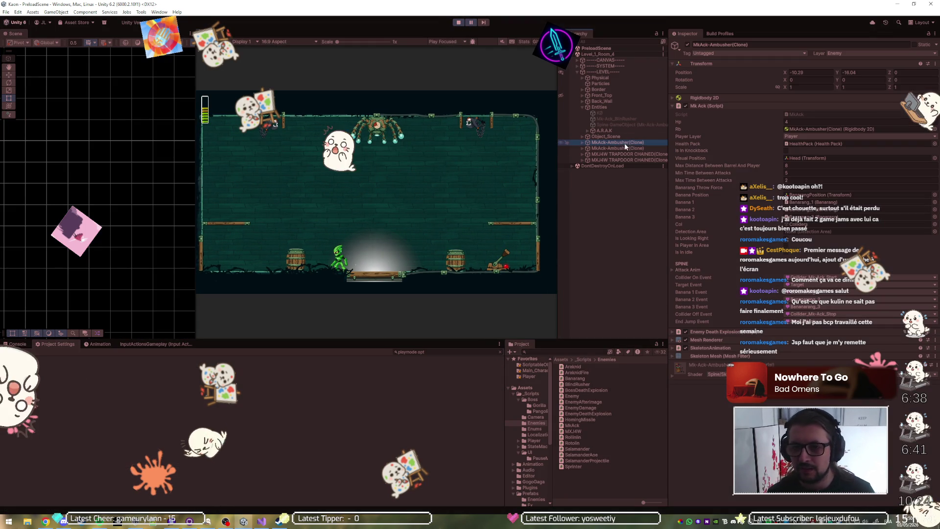
# Select the ambusher clone's PhysxCollider, then expand DontDestroyOnLoad and PlayerParent to reveal the player
pyautogui.click(582, 142)
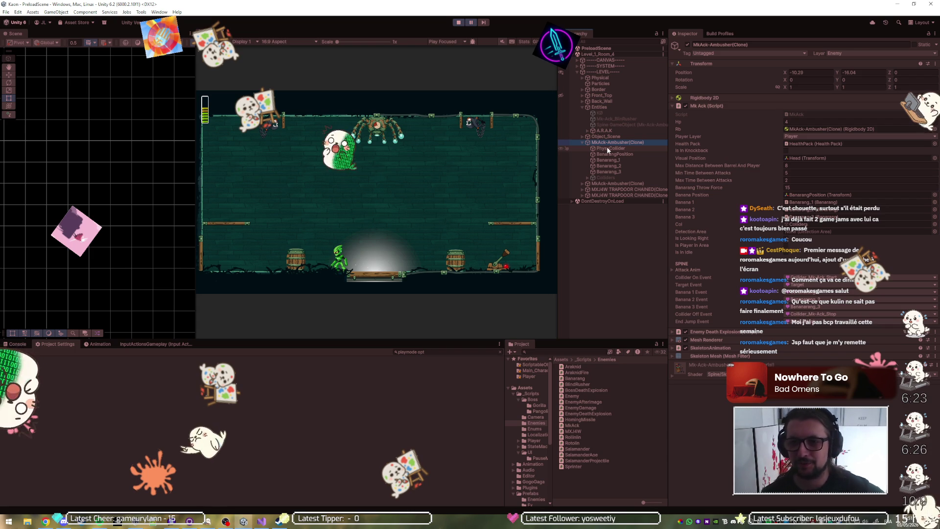
pyautogui.click(606, 149)
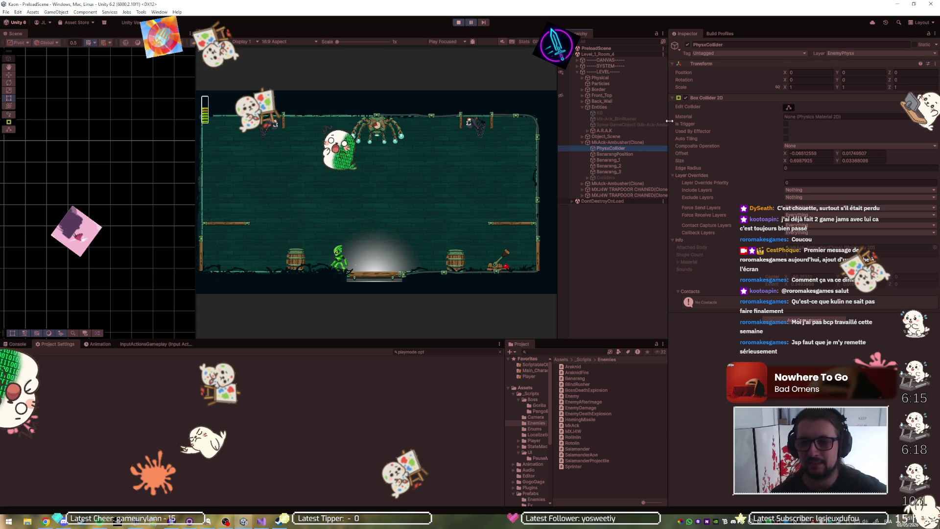
pyautogui.click(572, 201)
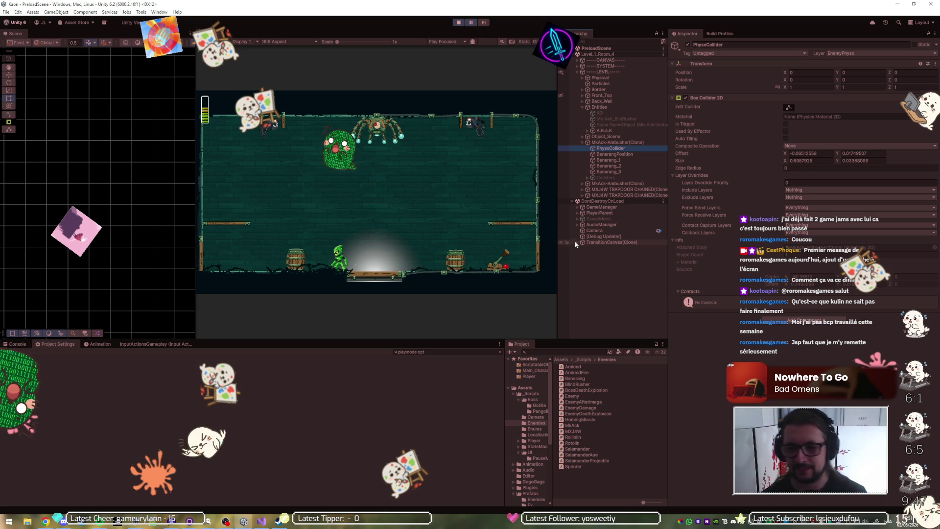
pyautogui.click(577, 213)
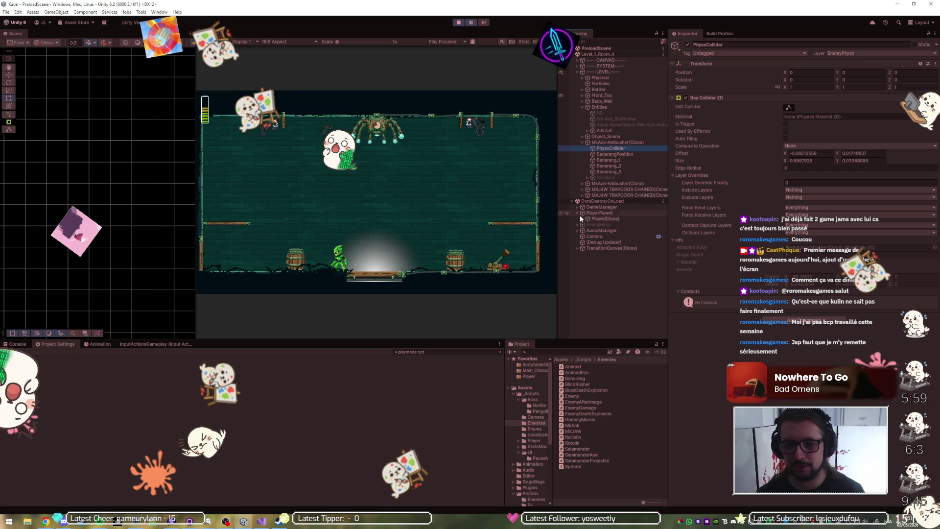
# Read Zone_Sword_Attack_1's Enemy Layer, collapse its Sword Attack Zone, then select Player(Clone)
pyautogui.click(583, 219)
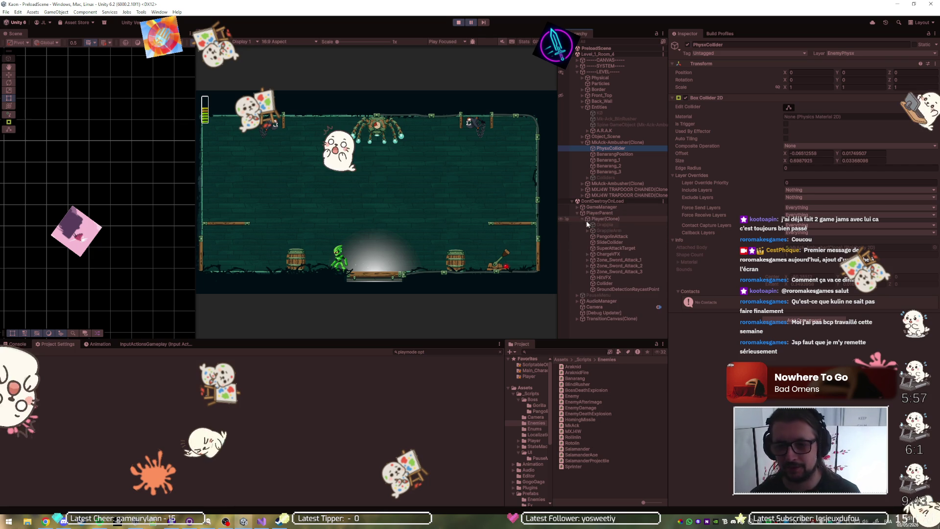
pyautogui.click(598, 258)
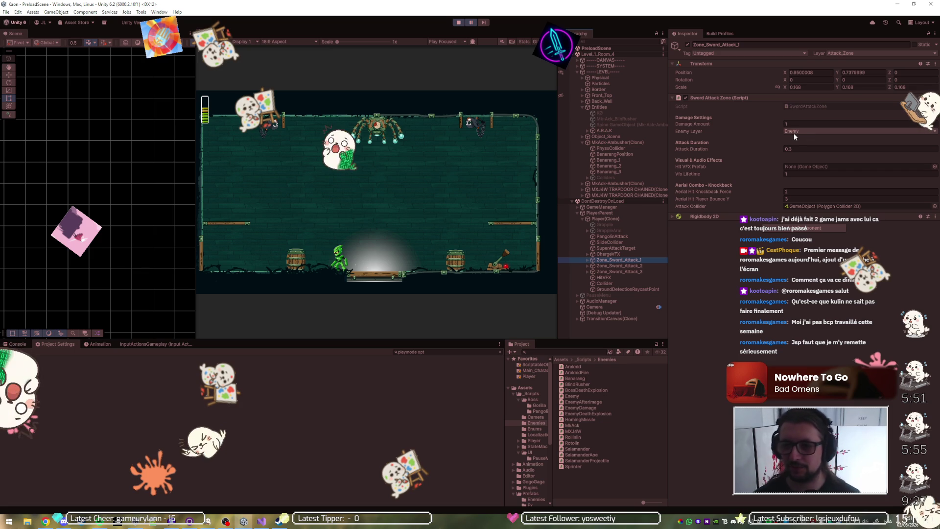
pyautogui.click(728, 99)
pyautogui.click(622, 219)
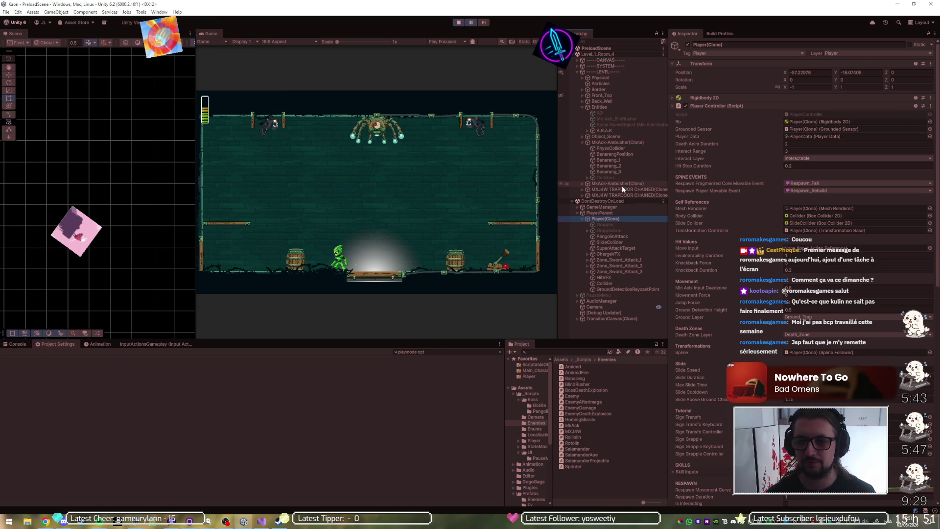
# Reselect MkAck-Ambusher(Clone) and collapse its Mk Ack (Script) component in the Inspector
pyautogui.click(622, 142)
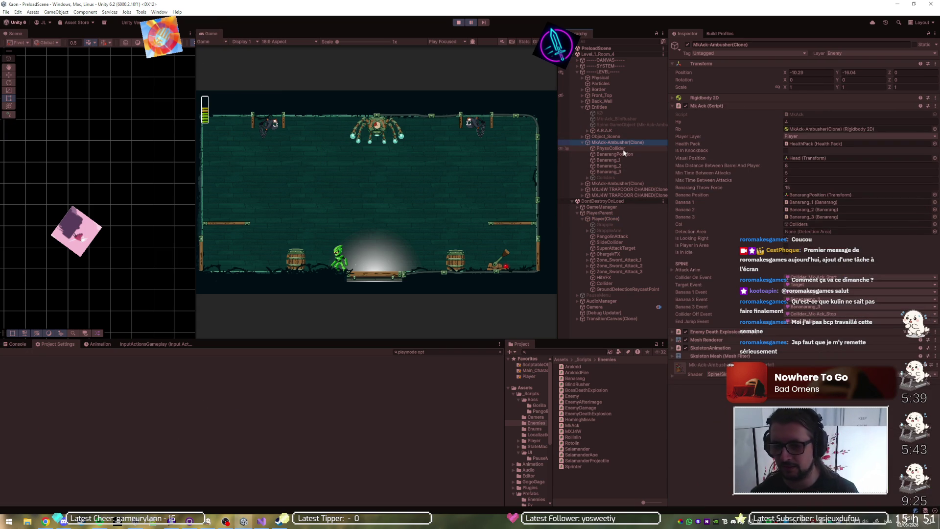
pyautogui.click(722, 108)
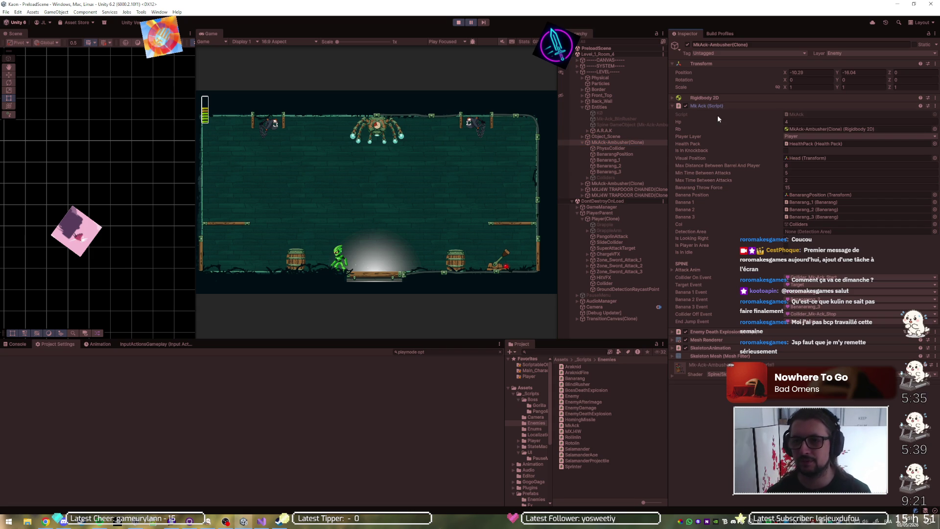
pyautogui.click(716, 106)
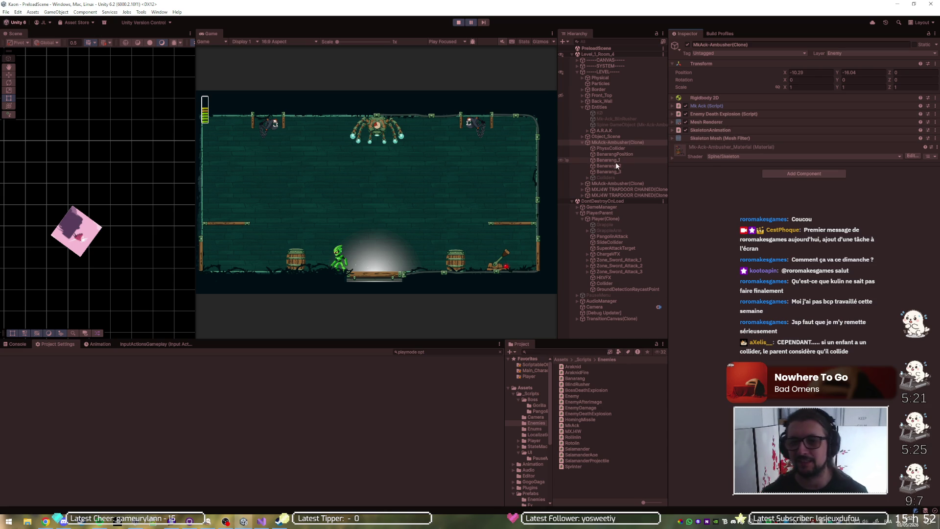
# Review PhysxCollider's layer and Box Collider 2D, then stop Play mode
pyautogui.click(620, 148)
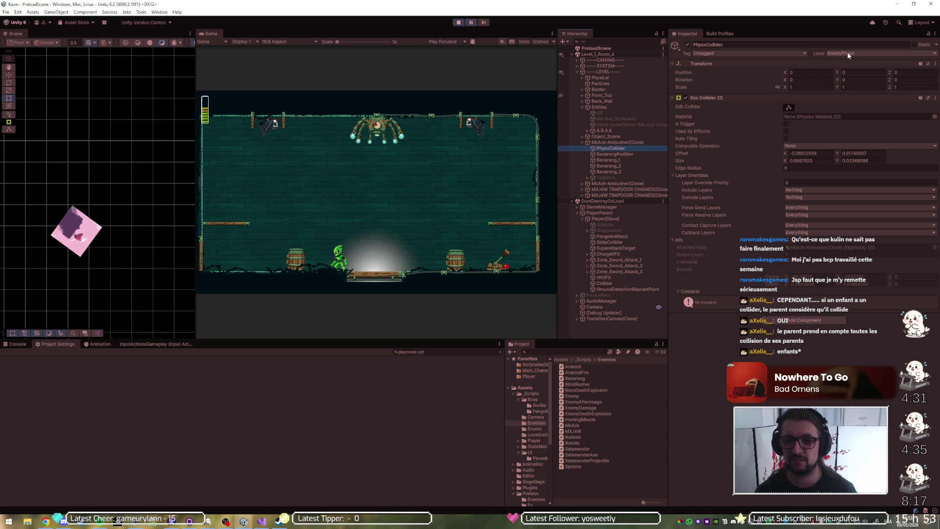
pyautogui.click(458, 22)
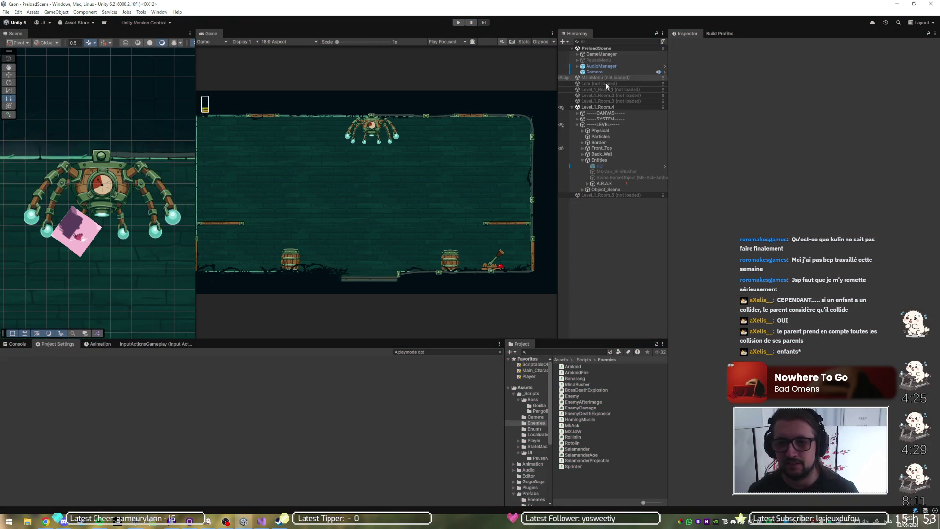
# Find and open the MkAck-Ambusher prefab from the project search, and select its PhysxCollider child
pyautogui.click(578, 349)
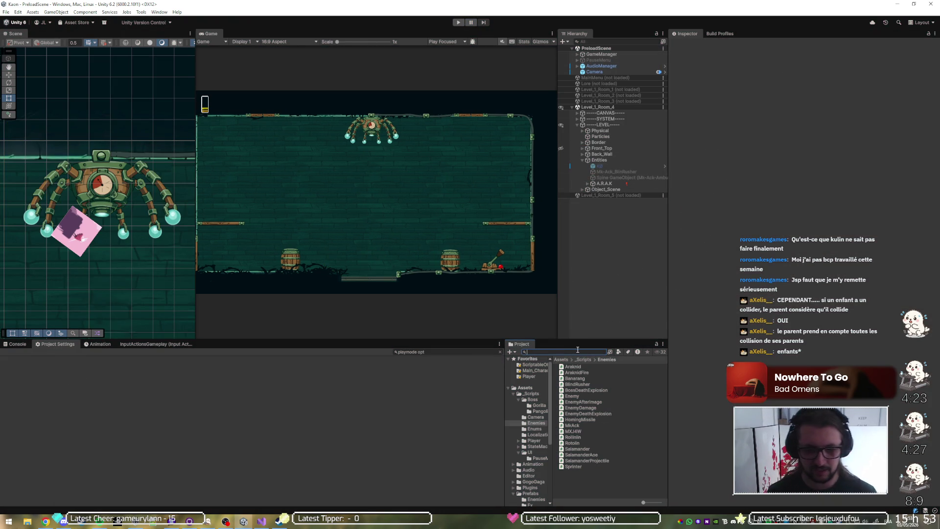
pyautogui.write('mkac')
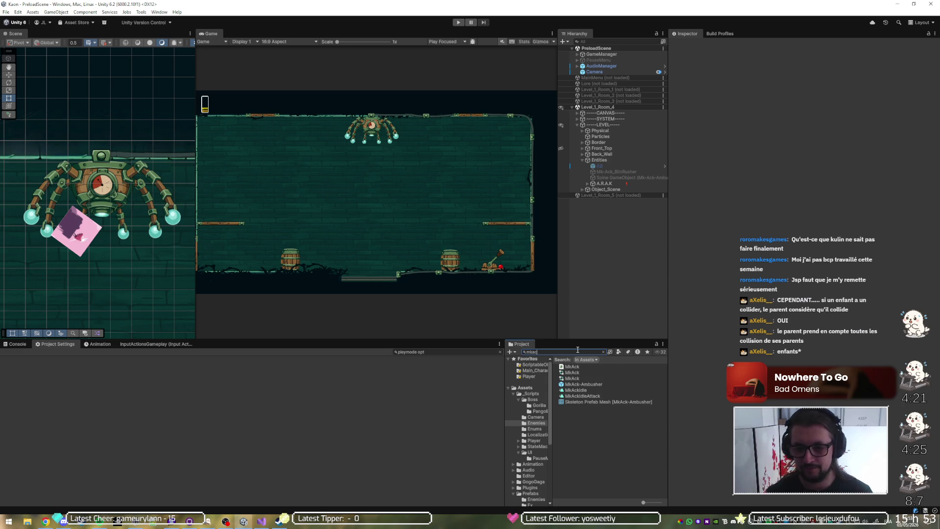
pyautogui.doubleClick(605, 383)
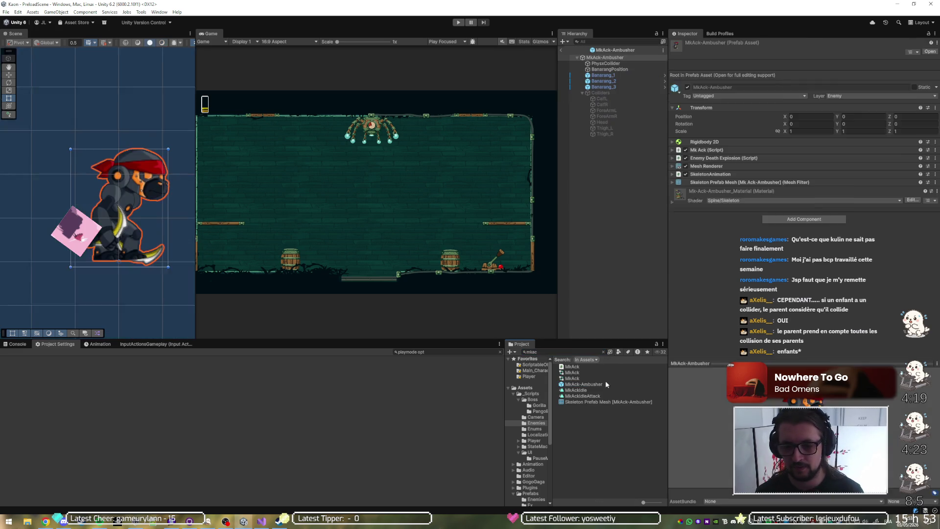
pyautogui.click(618, 63)
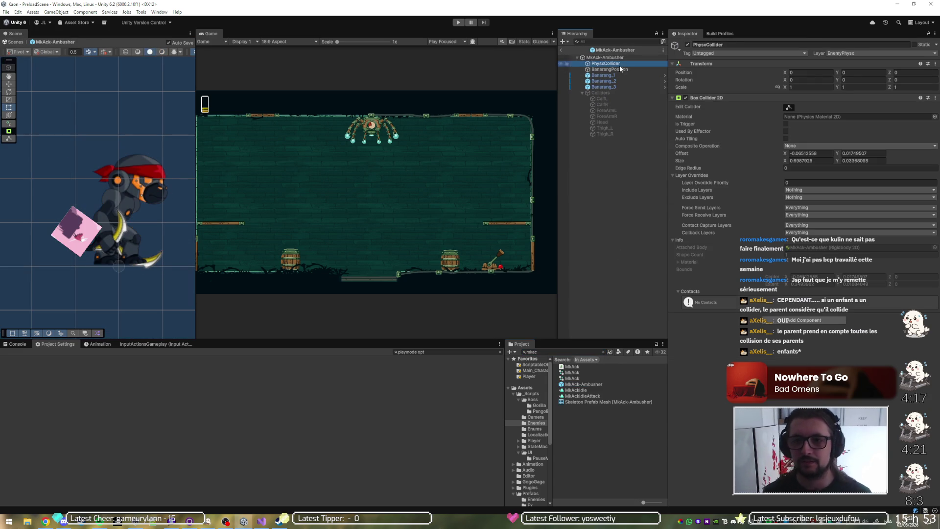
# Add a Rigidbody 2D component to PhysxCollider through the 'rigi' component search
pyautogui.click(793, 320)
pyautogui.write('bound')
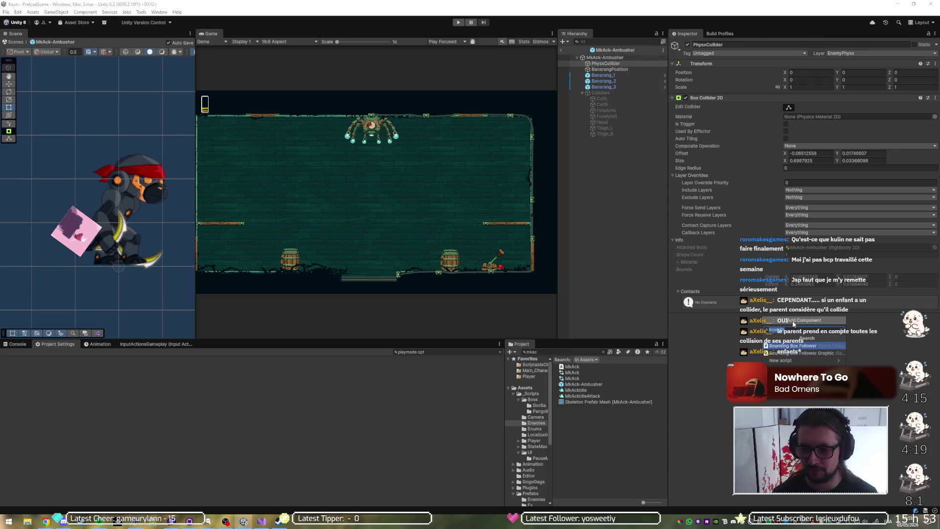
pyautogui.press('BackSpace')
pyautogui.press('BackSpace')
pyautogui.press('BackSpace')
pyautogui.write('rigi')
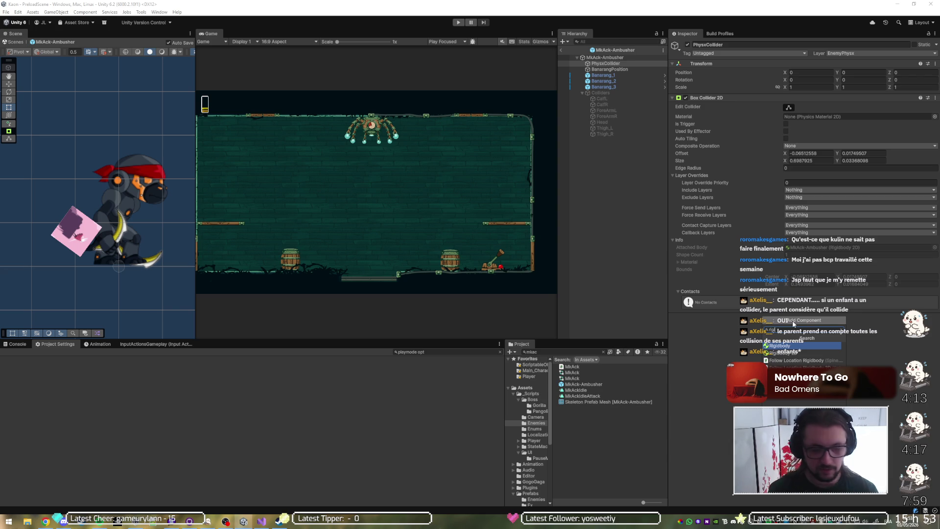
pyautogui.press('Down')
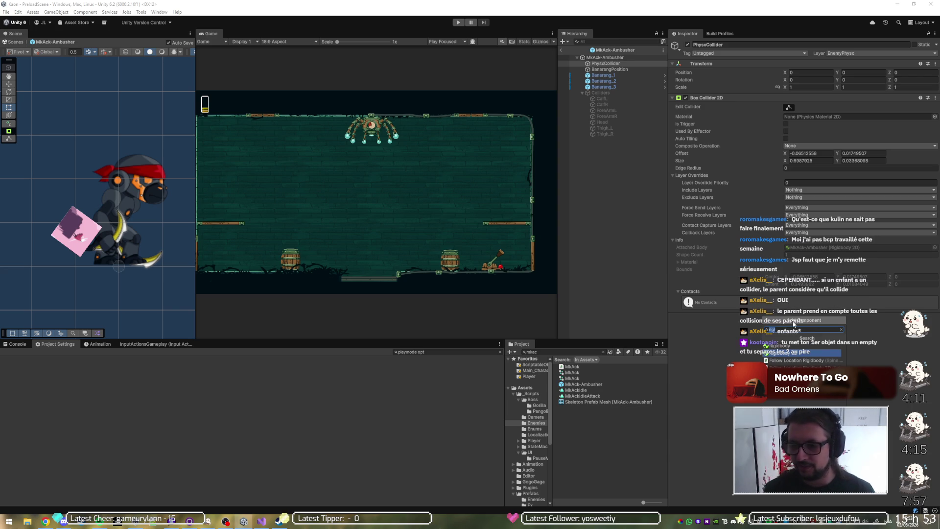
pyautogui.press('Return')
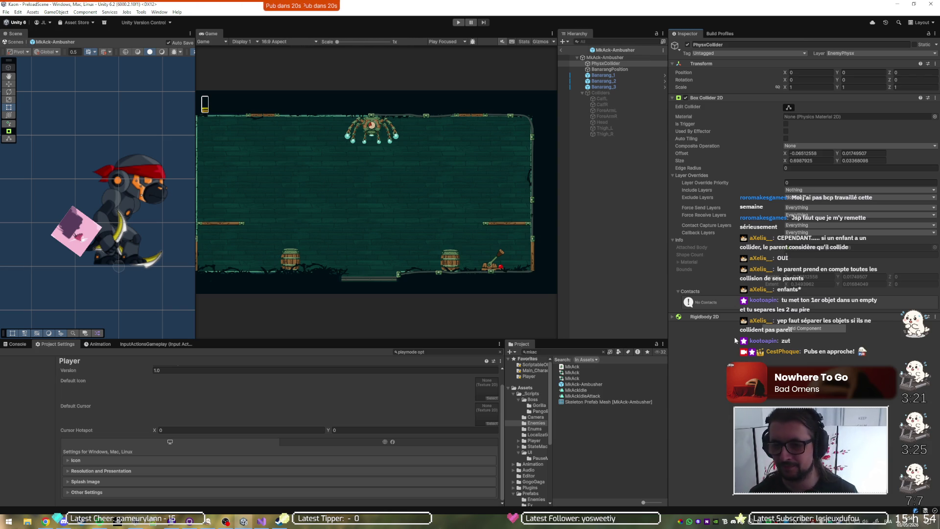
# Expand Rigidbody 2D, then inspect CalfL, Banarang_2, PhysxCollider and the MkAck-Ambusher root
pyautogui.click(712, 317)
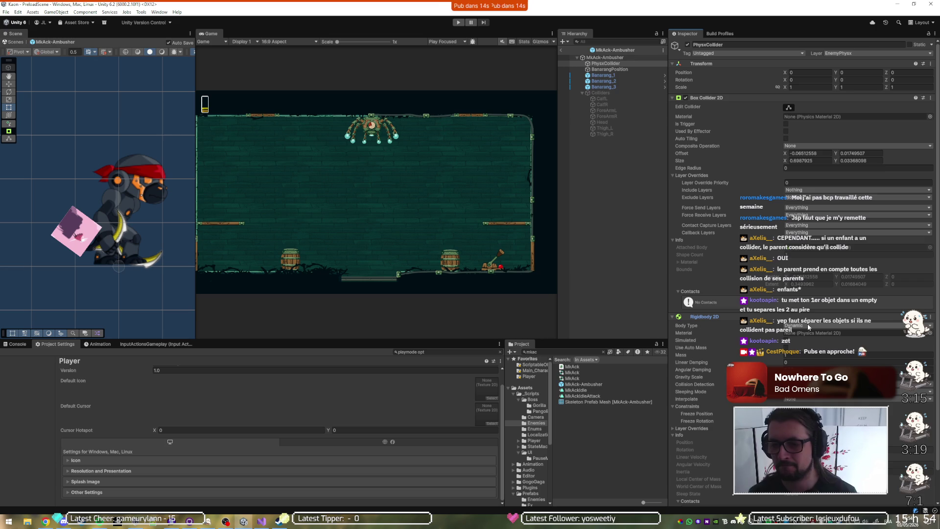
pyautogui.click(628, 96)
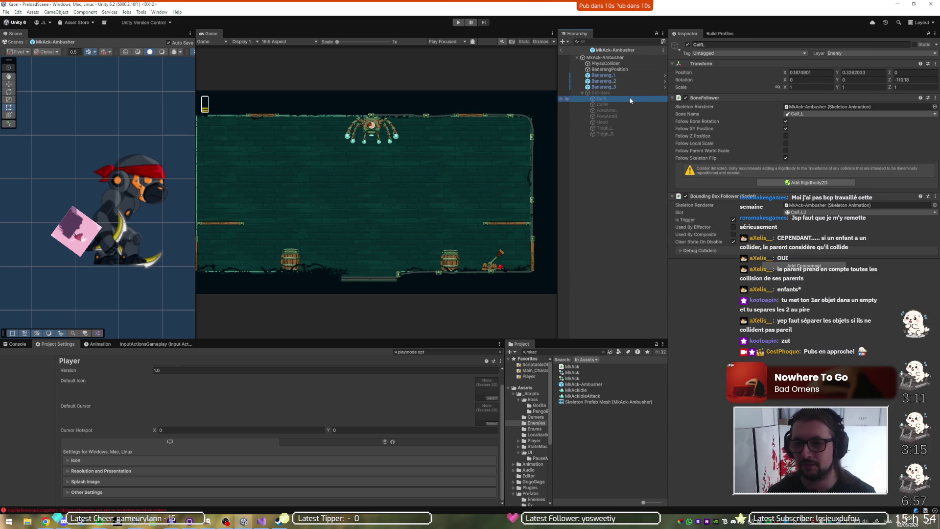
pyautogui.click(618, 81)
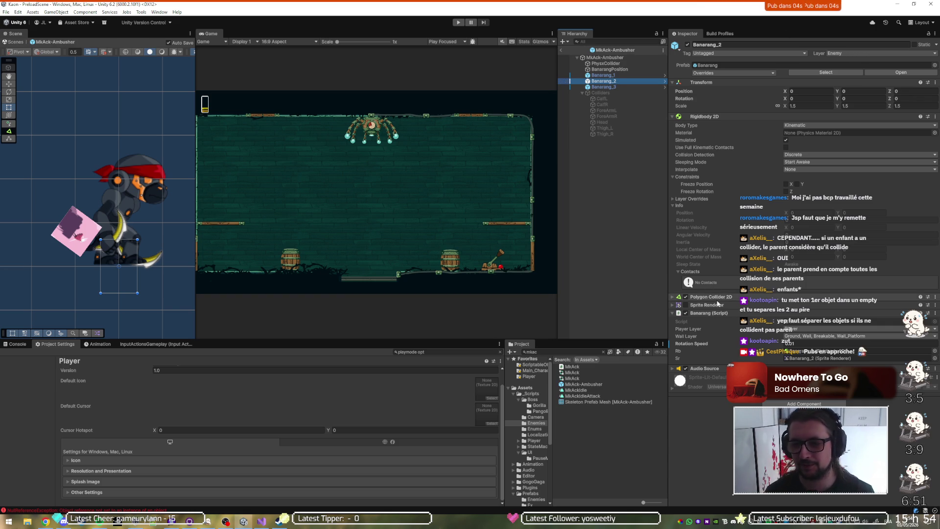
pyautogui.click(621, 63)
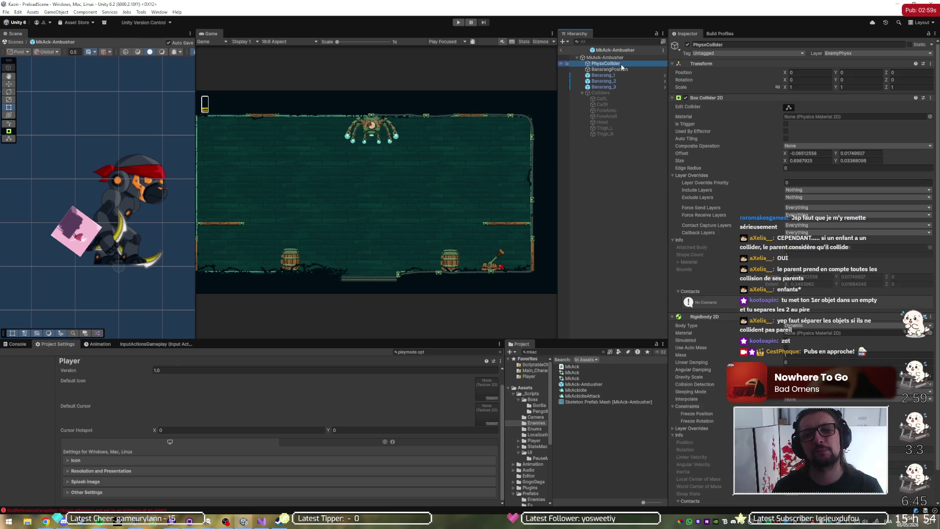
pyautogui.click(626, 58)
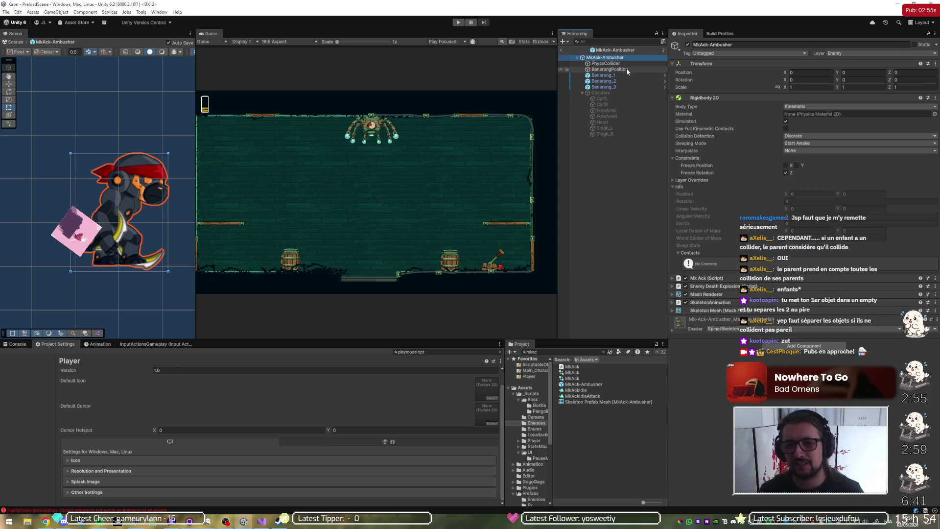
# Delete PhysxCollider from the prefab and start Play mode to test sword hits
pyautogui.click(628, 65)
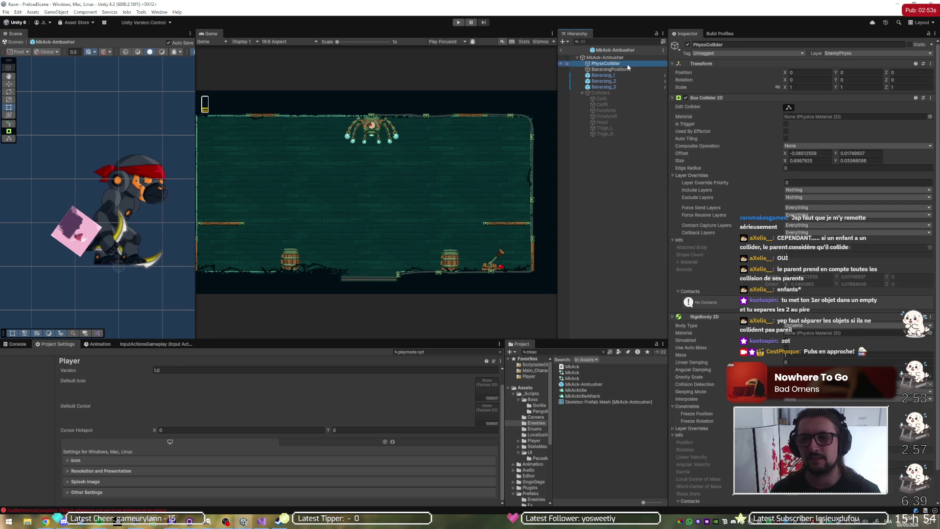
pyautogui.press('Delete')
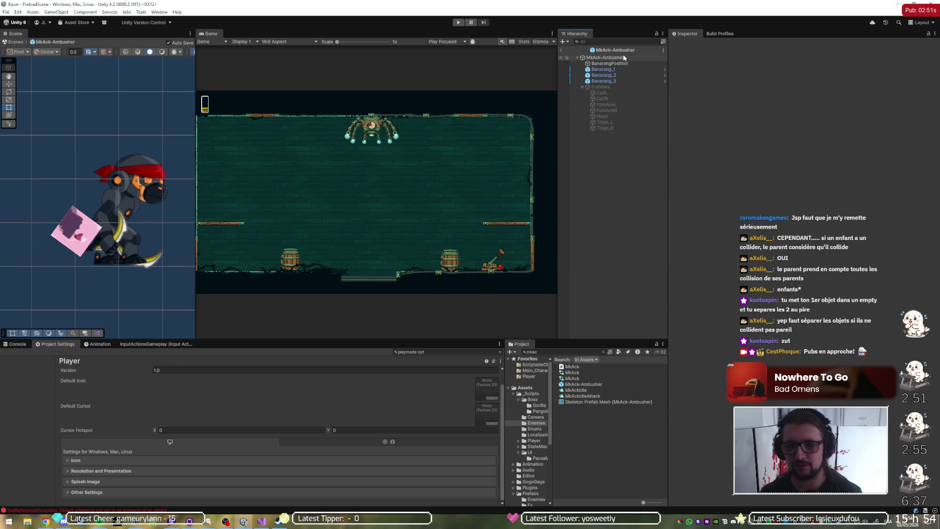
pyautogui.click(457, 22)
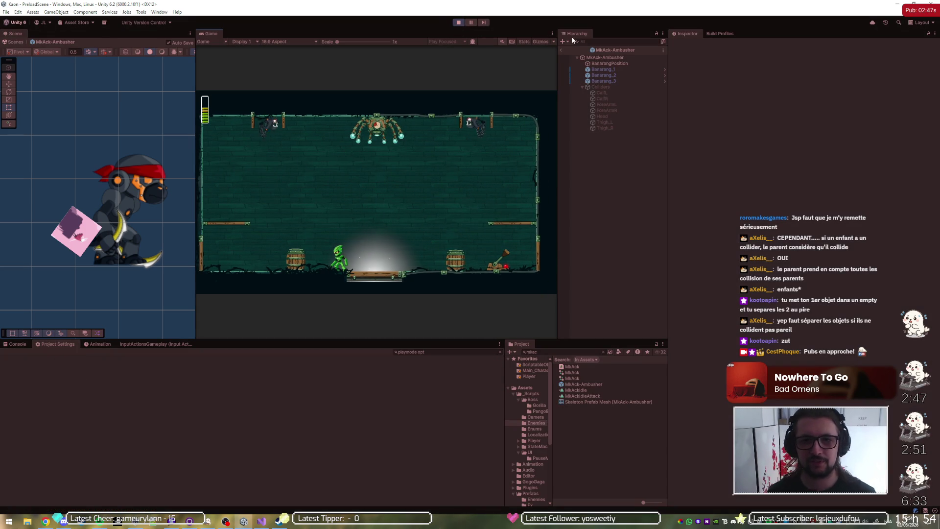
# Leave prefab mode with the Hierarchy back arrow to return to the running scene
pyautogui.click(562, 48)
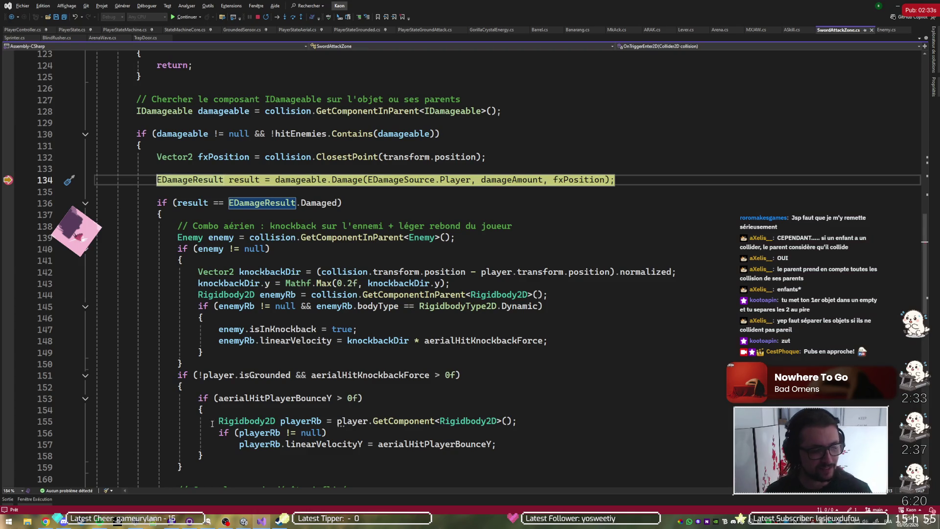
# In the Immediate window, enter Debug.Beak(); after fixing the 'Bedug' typo
pyautogui.click(36, 499)
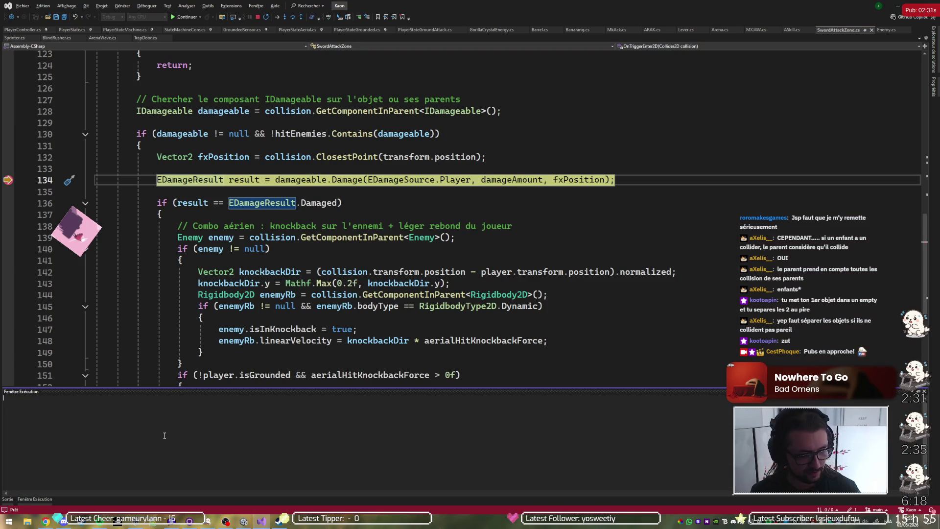
pyautogui.write('Bedug.Beak(')
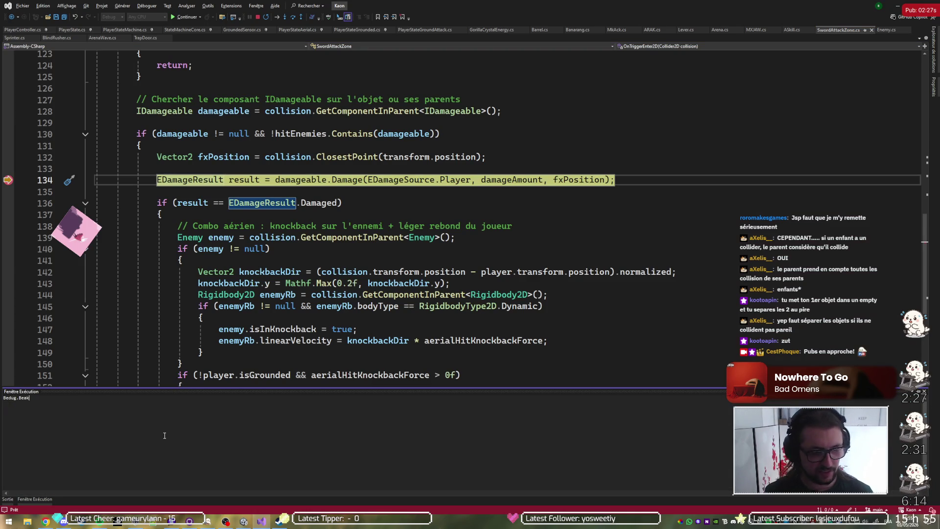
pyautogui.write(')')
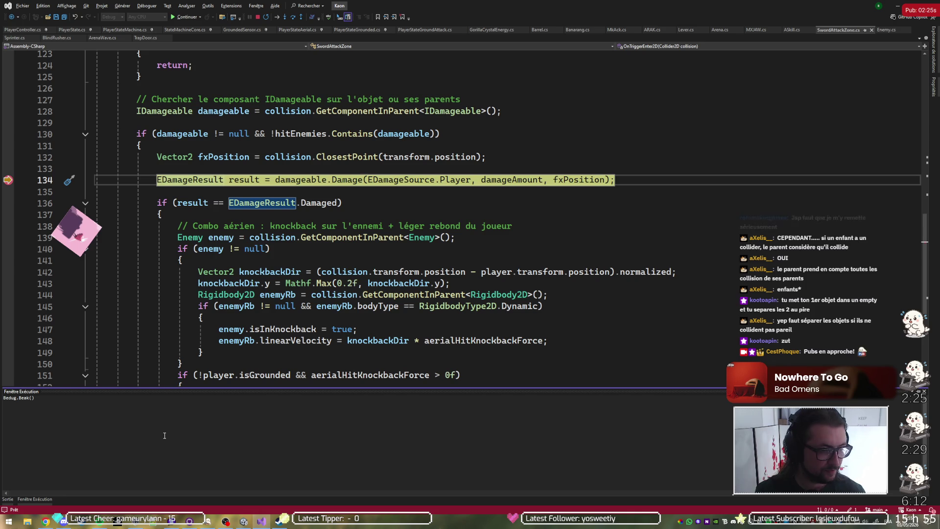
pyautogui.press('Home')
pyautogui.write('D')
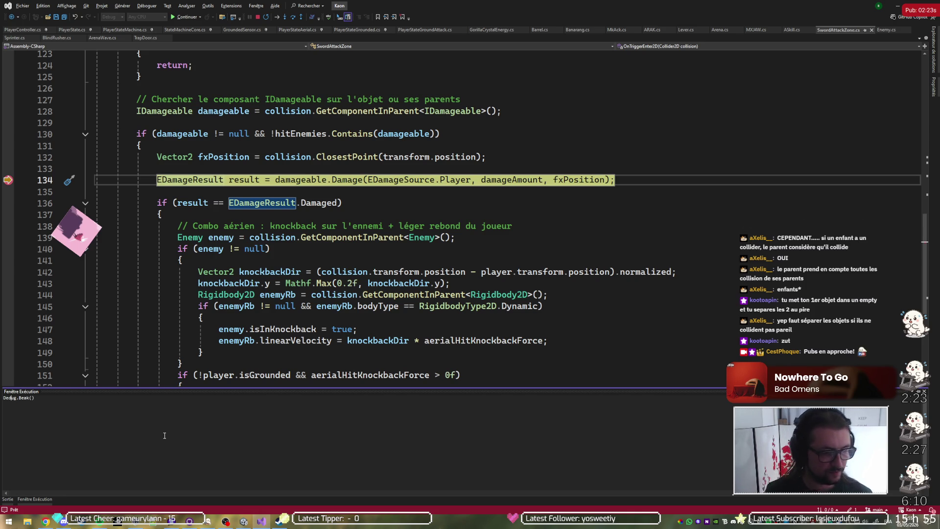
pyautogui.press('Delete')
pyautogui.write('b')
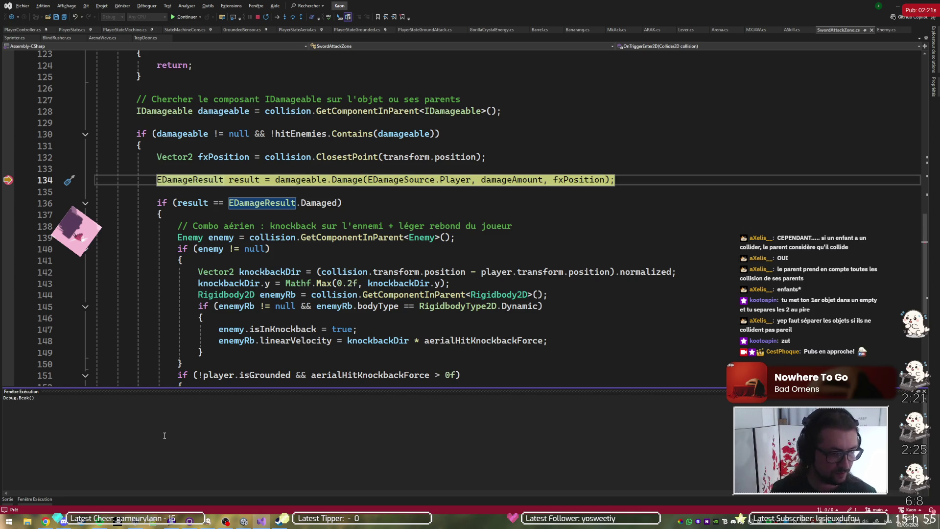
pyautogui.write(';')
pyautogui.press('Return')
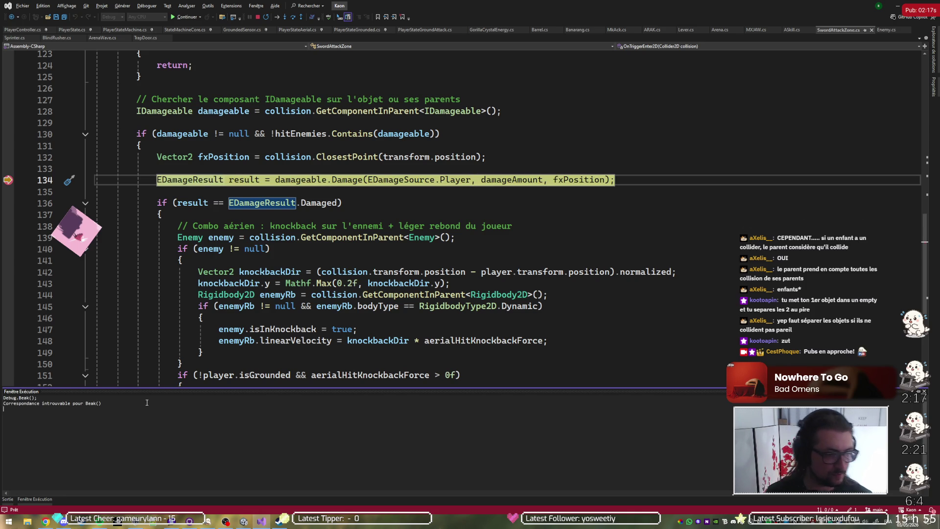
# Correct the expression to Debug.Break();, evaluate it to resume, and return to Unity
pyautogui.press('Up')
pyautogui.write('r')
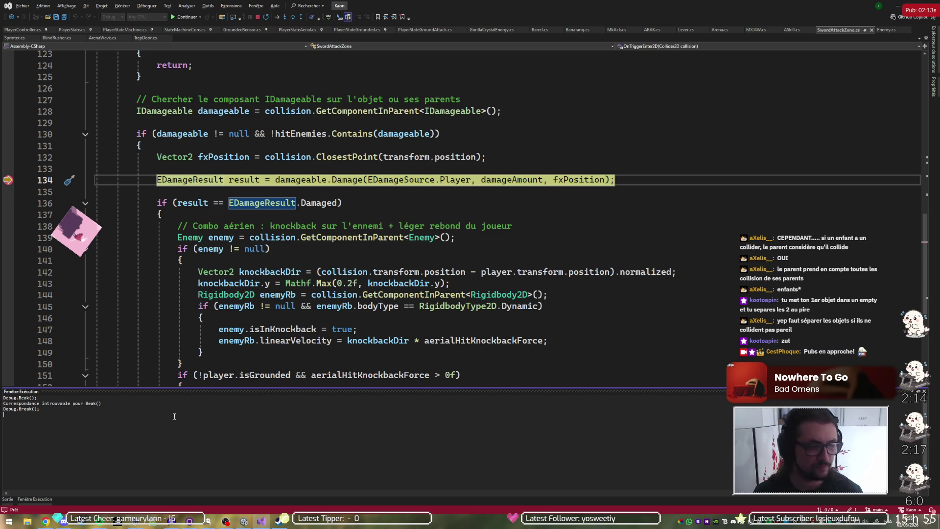
pyautogui.press('Return')
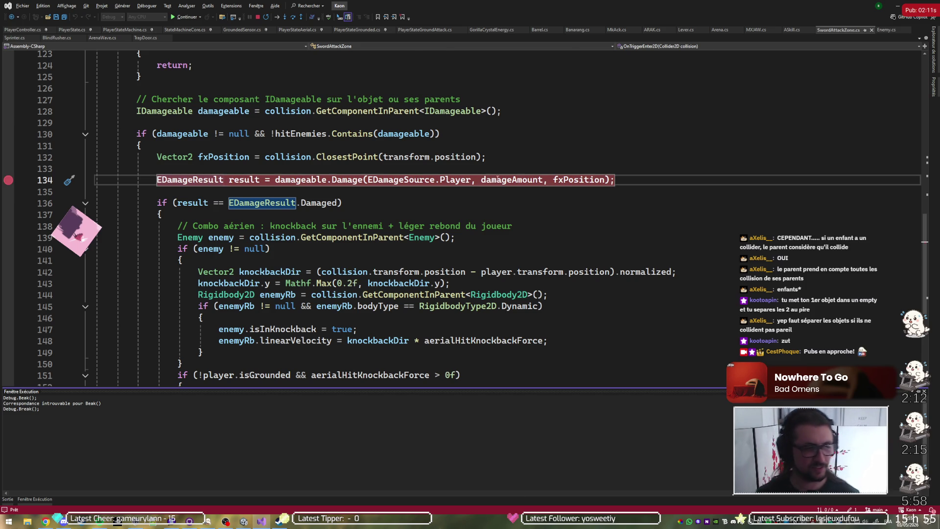
pyautogui.hotkey('alt', 'Tab')
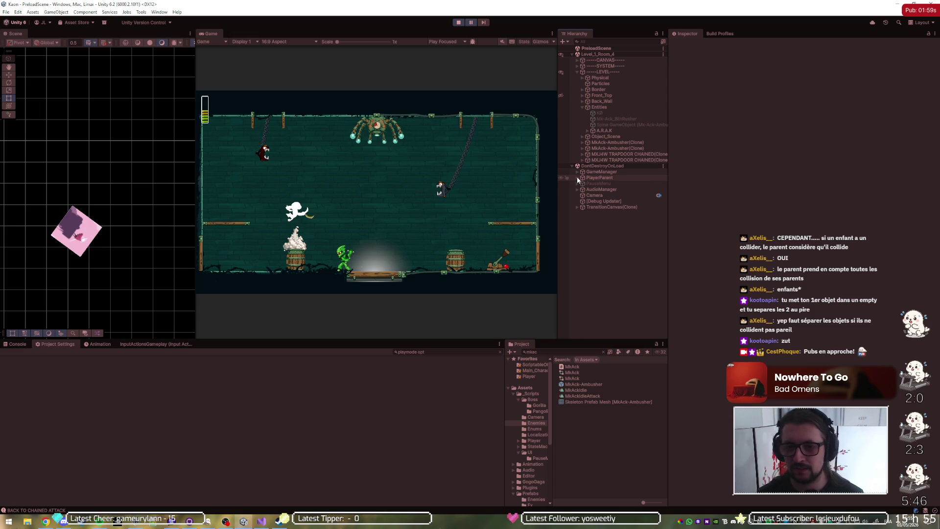
# Select Zone_Sword_Attack_1's collider child under Player(Clone) and show its polygon collider outline
pyautogui.click(576, 177)
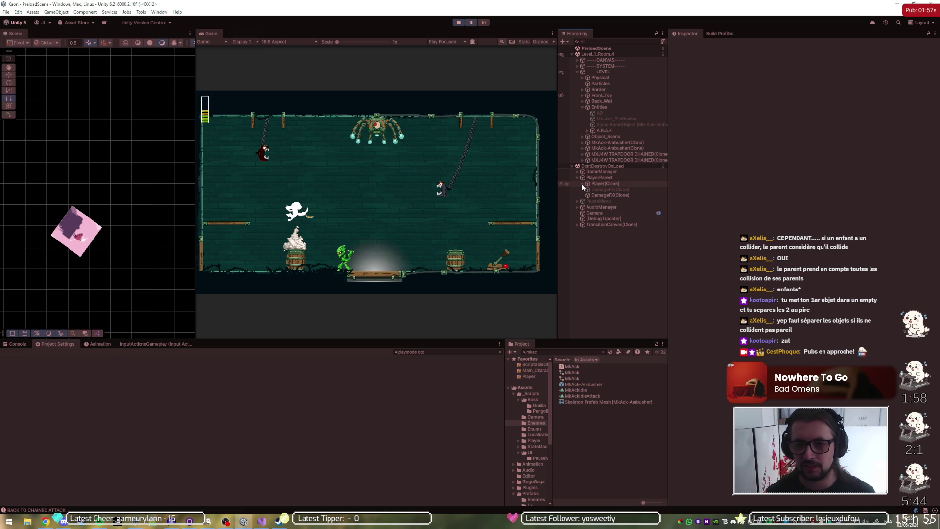
pyautogui.click(582, 183)
pyautogui.click(617, 223)
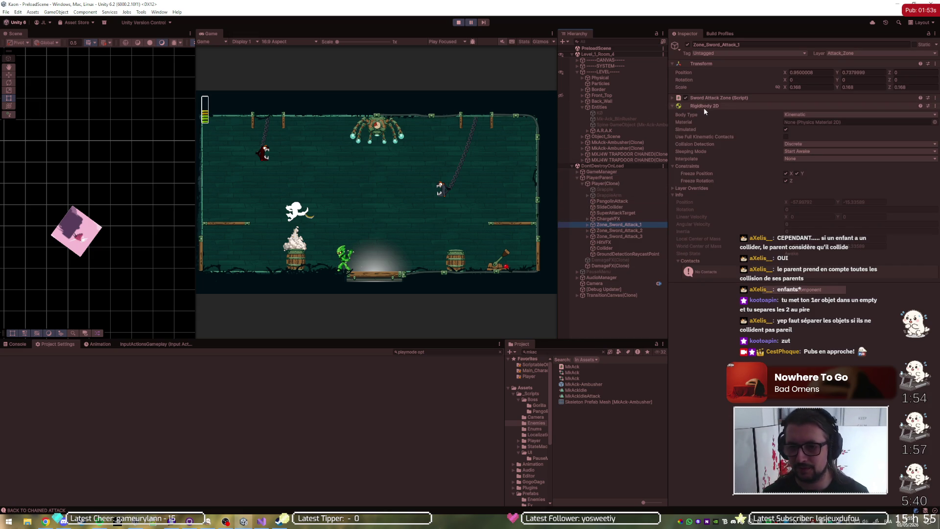
pyautogui.click(704, 107)
pyautogui.click(588, 225)
pyautogui.click(607, 230)
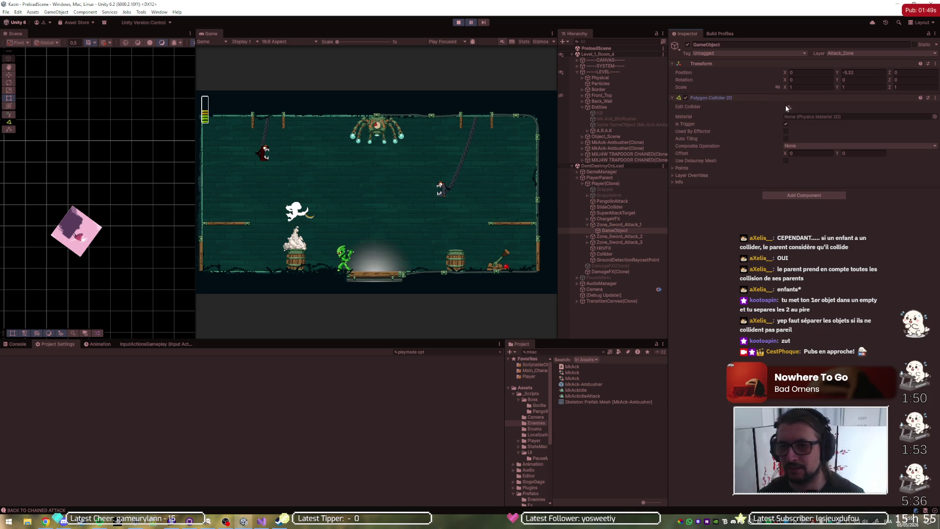
pyautogui.click(788, 107)
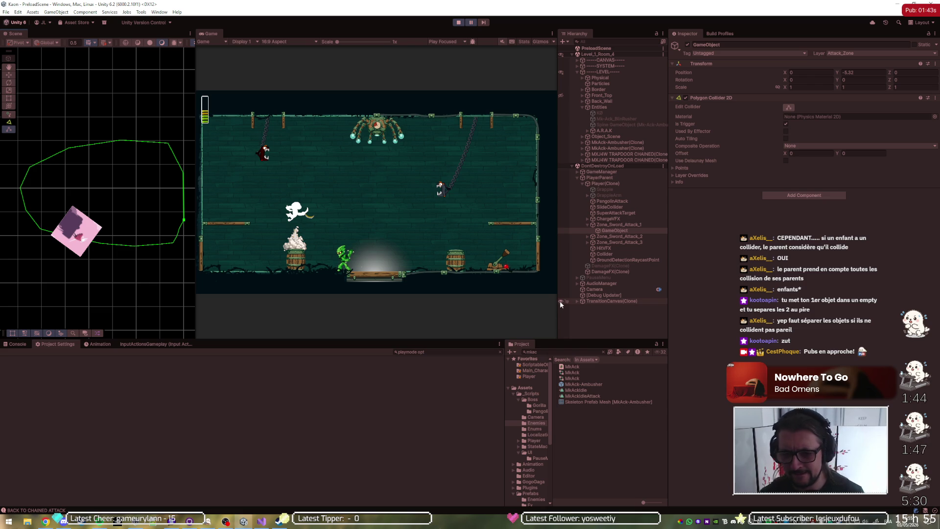
# Hide the TransitionCanvas overlay and select the MkAck-Ambusher enemy in the Scene view
pyautogui.click(561, 303)
pyautogui.scroll(-2, 73, 198)
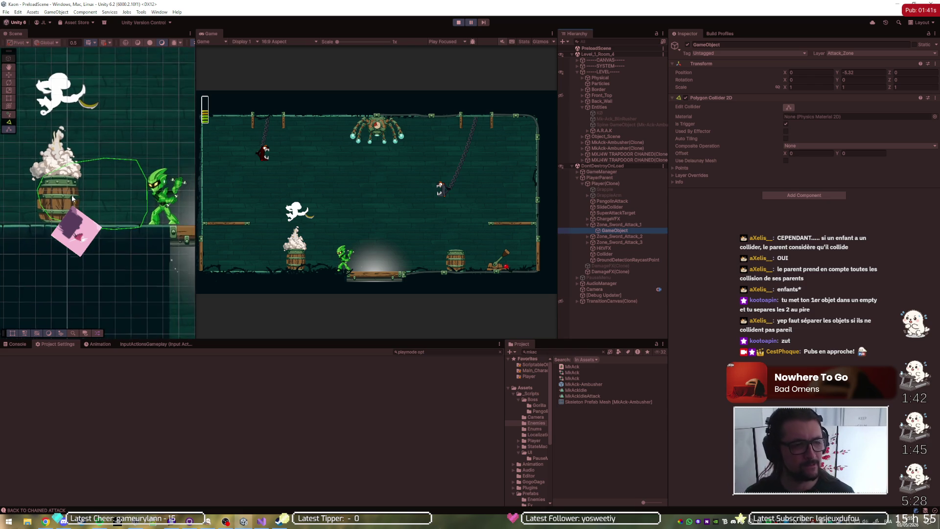
pyautogui.scroll(-2, 72, 198)
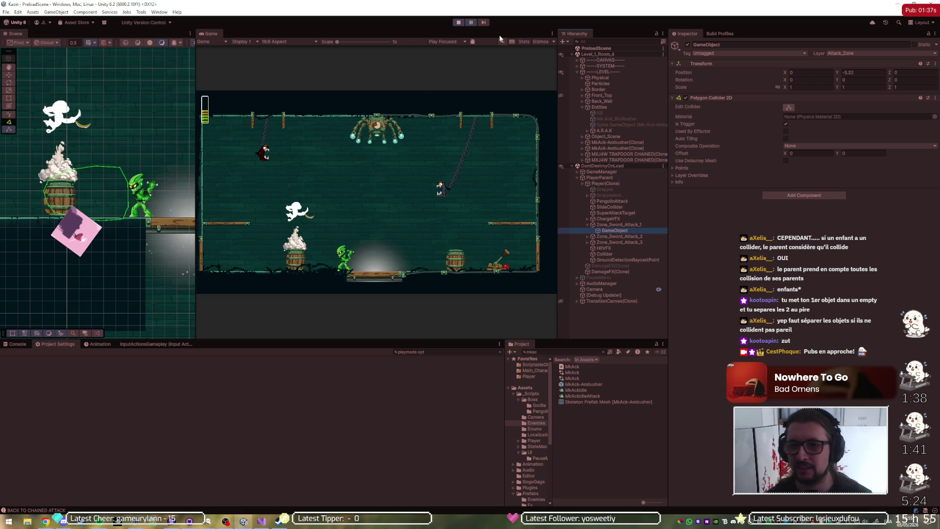
pyautogui.click(56, 119)
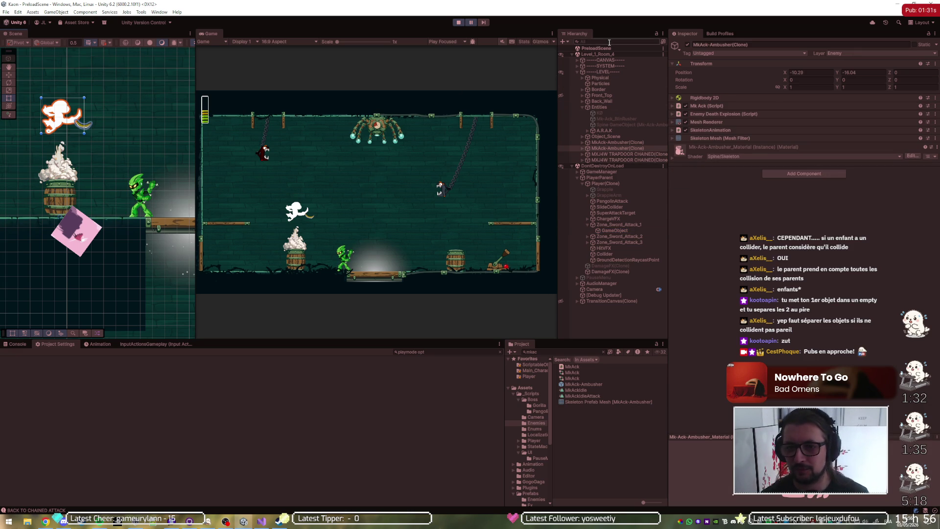
# Expand MkAck-Ambusher(Clone) and inspect BanarangPosition and Banarang_1 through Banarang_3
pyautogui.click(583, 148)
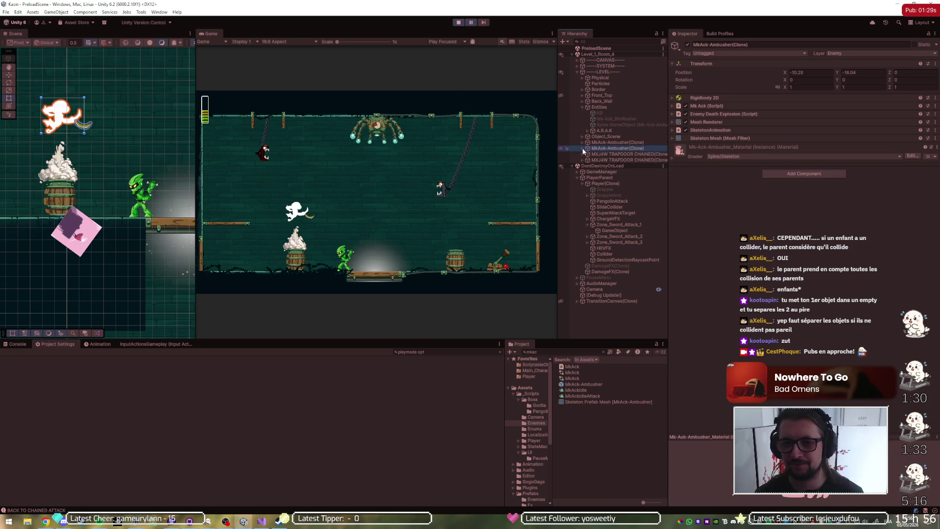
pyautogui.click(582, 148)
pyautogui.click(595, 154)
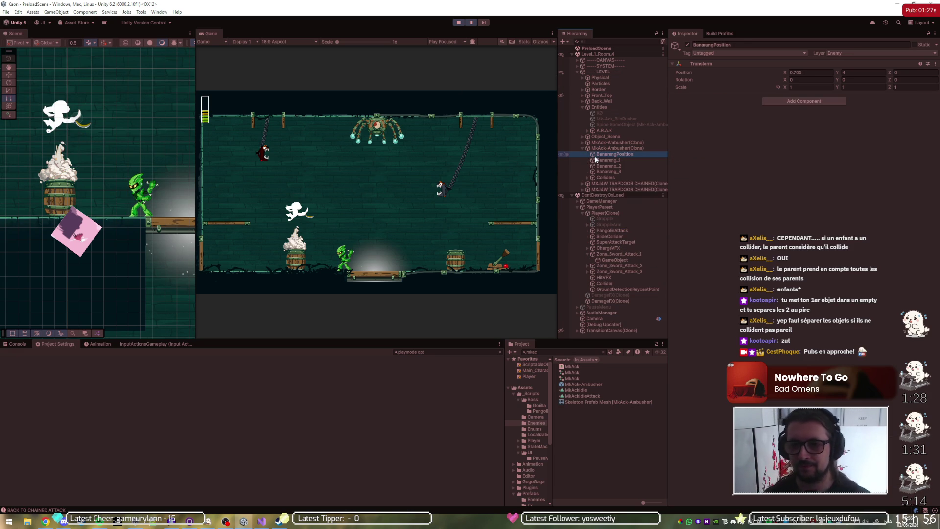
pyautogui.click(604, 160)
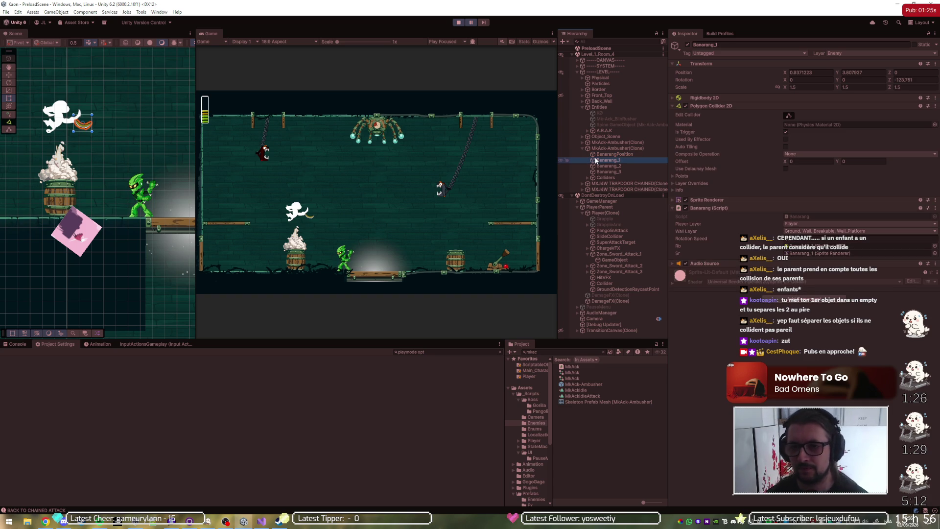
pyautogui.click(791, 119)
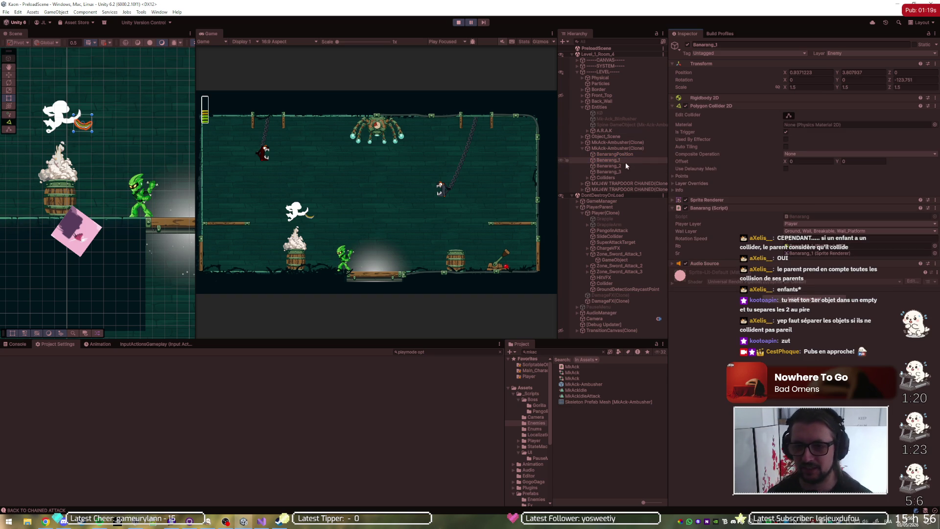
pyautogui.click(599, 166)
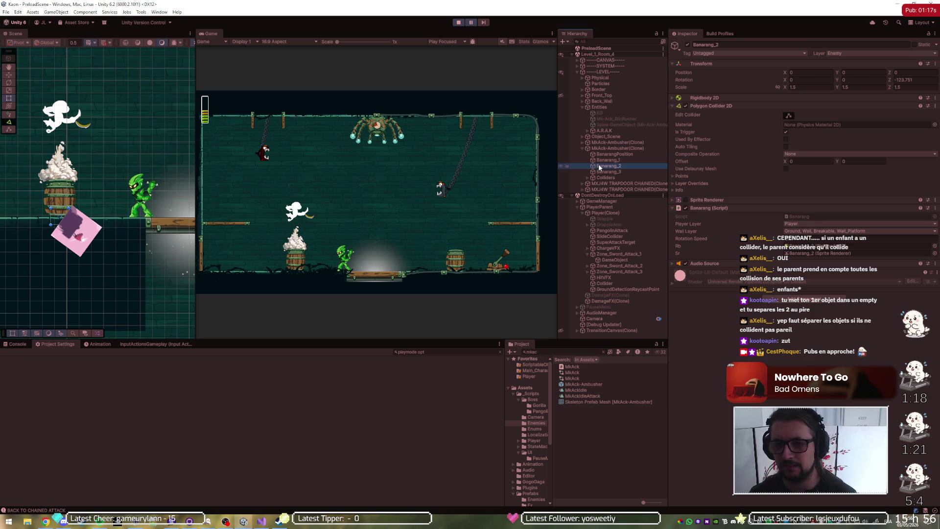
pyautogui.click(604, 173)
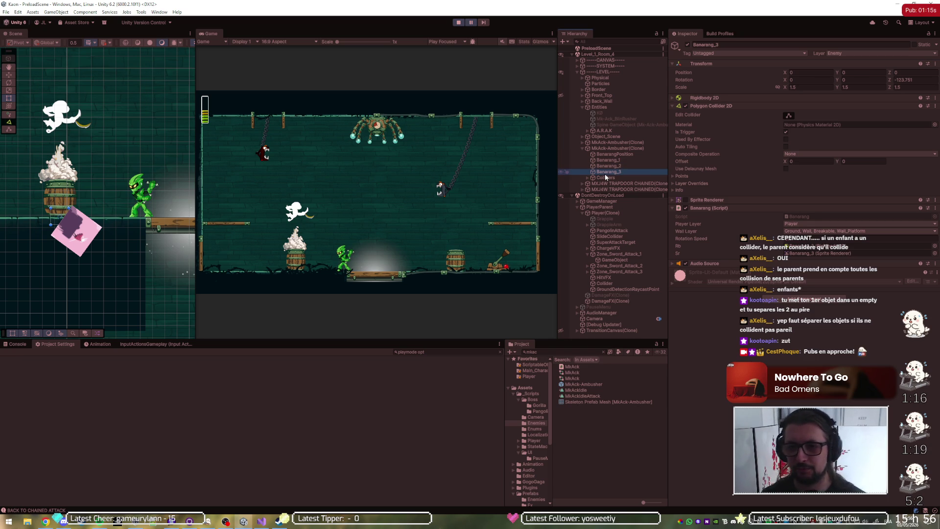
# Expand the Colliders group and select the CalfL limb collider
pyautogui.click(609, 178)
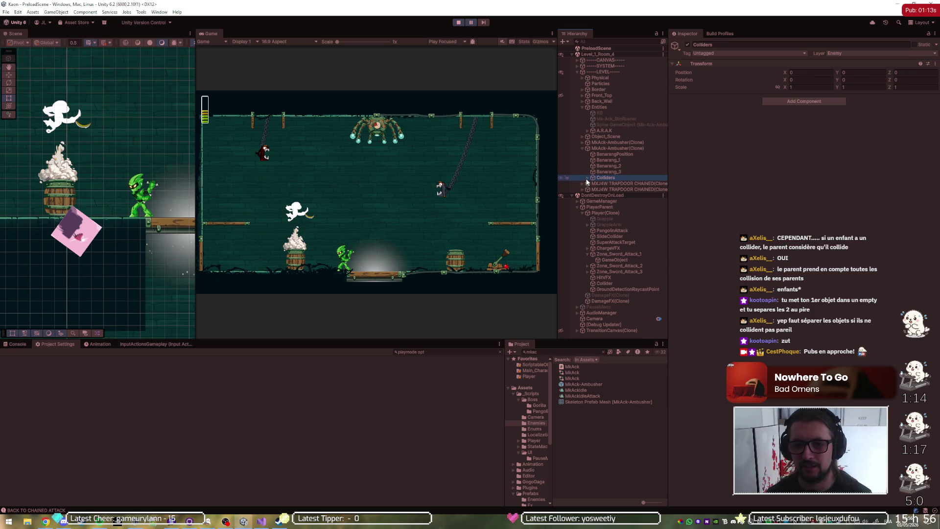
pyautogui.click(587, 178)
pyautogui.click(604, 183)
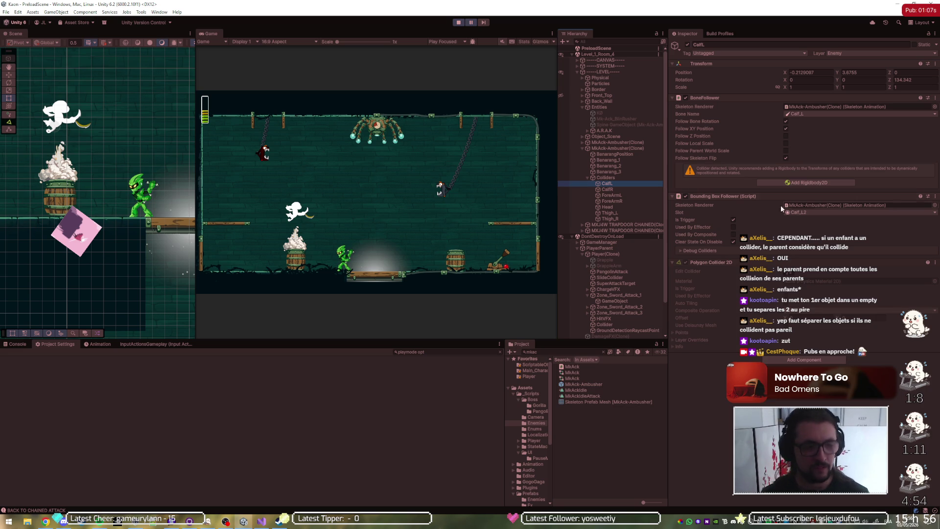
# Walk the Hierarchy from CalfR up through Thigh_R, CalfL and the Banarang objects to MkAck-Ambusher(Clone)
pyautogui.press('w')
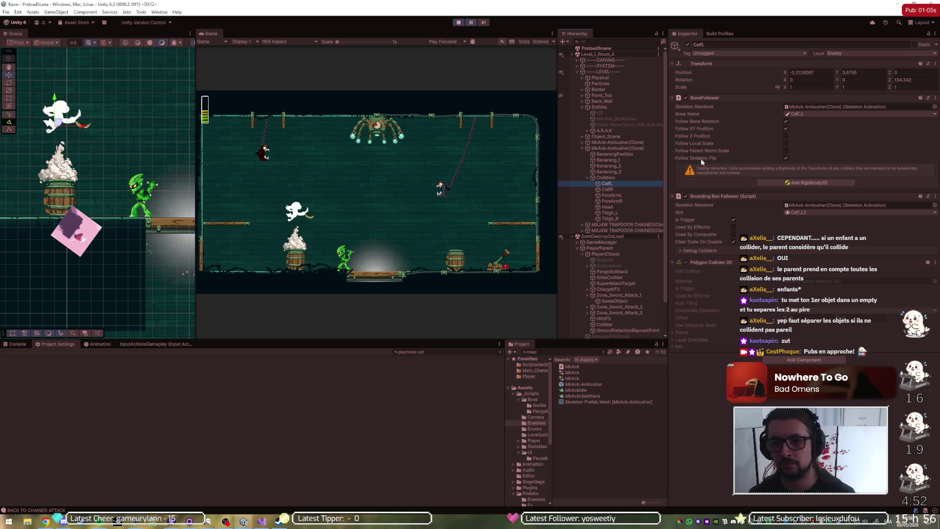
pyautogui.click(629, 189)
pyautogui.press('Down')
pyautogui.press('Down')
pyautogui.press('Down')
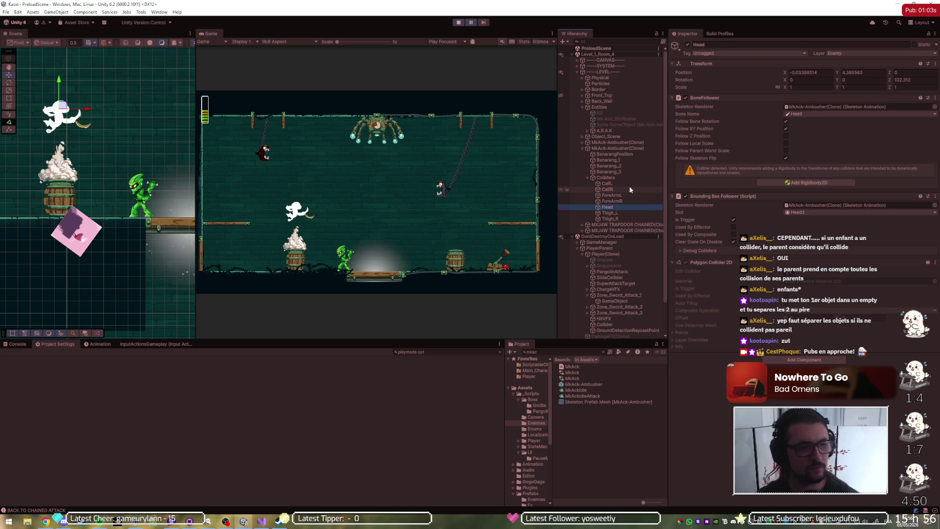
pyautogui.press('Up')
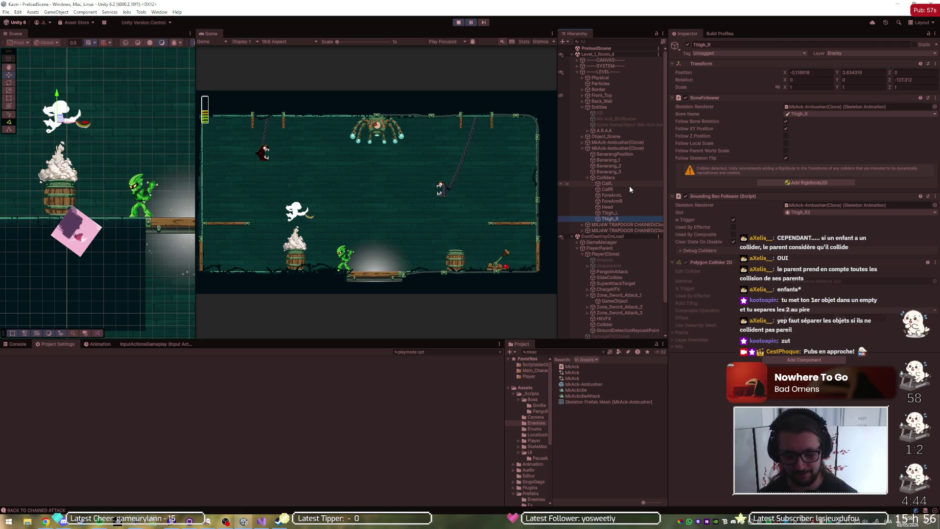
pyautogui.press('Up')
pyautogui.press('Up')
pyautogui.press('Up')
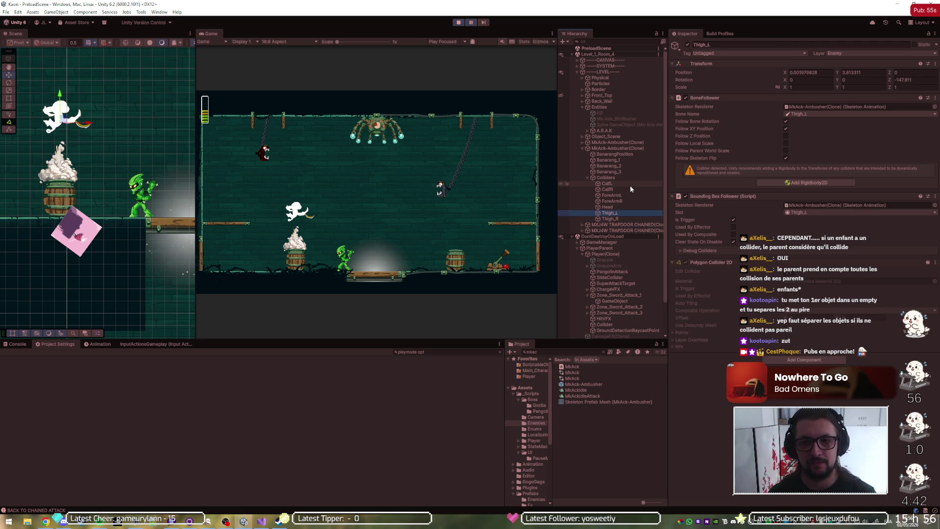
pyautogui.press('Up')
pyautogui.press('Up')
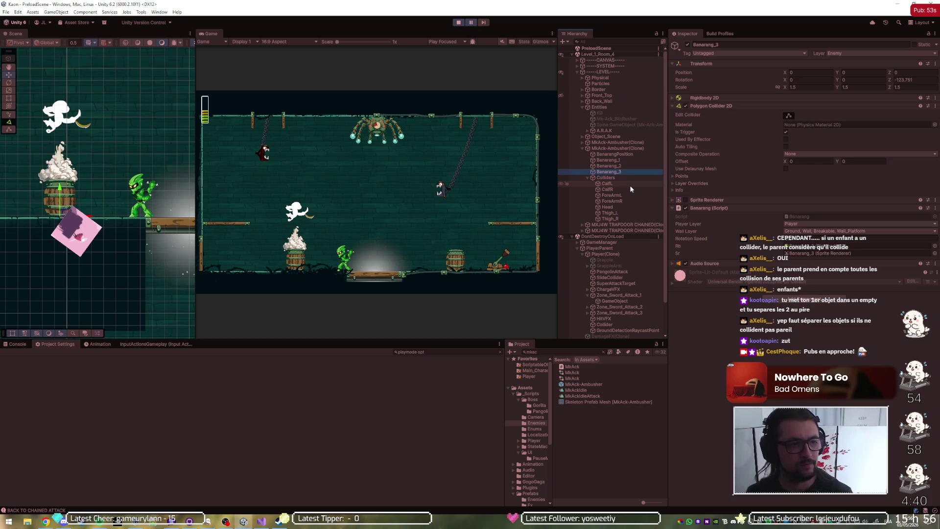
pyautogui.press('Up')
pyautogui.press('Up')
pyautogui.press('Up')
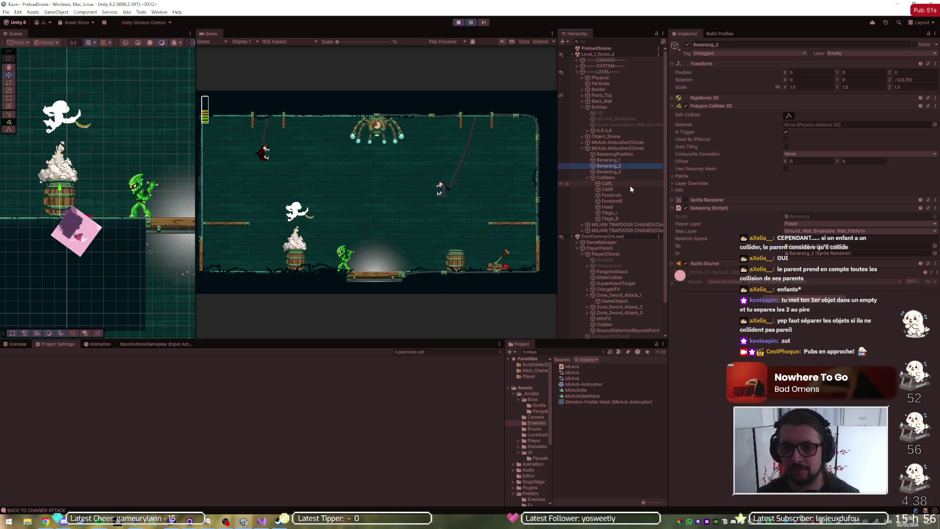
pyautogui.press('Up')
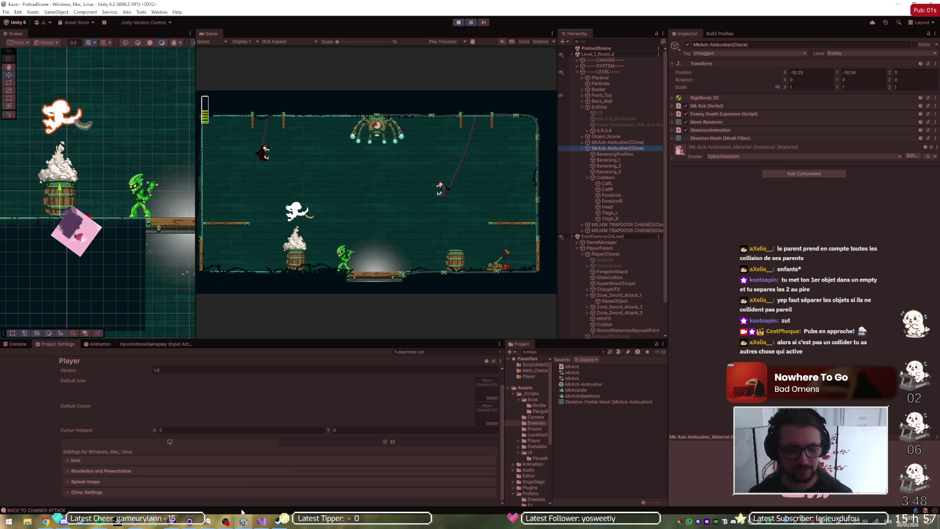
pyautogui.click(261, 521)
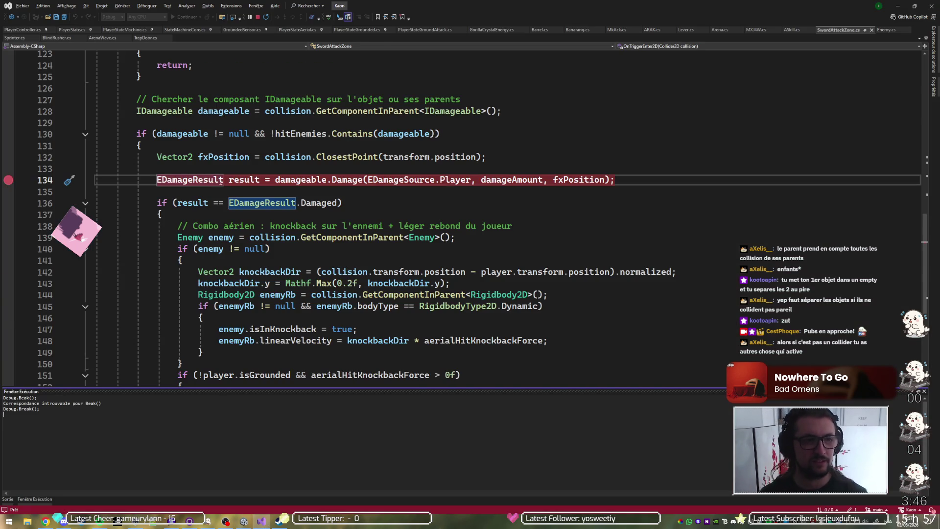
# Scroll SwordAttackZone.cs up, highlight the OnTriggerEnter2D header, then go back to Unity
pyautogui.scroll(6, 223, 181)
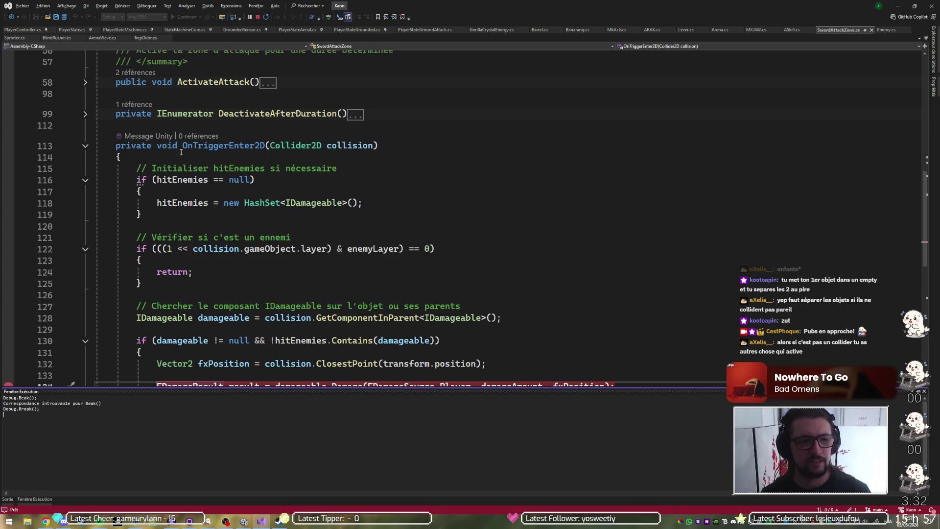
pyautogui.moveTo(183, 146); pyautogui.dragTo(280, 153)
pyautogui.hotkey('alt', 'Tab')
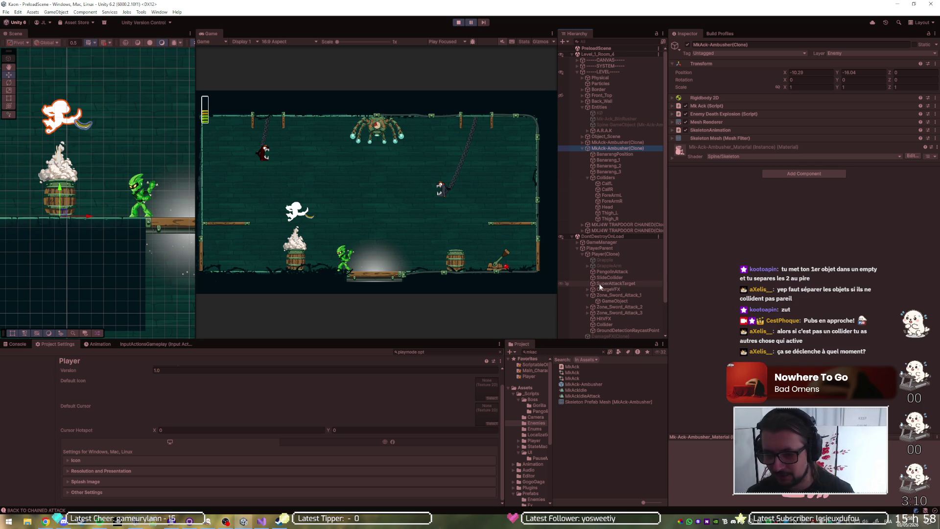
# Show the Zone_Sword_Attack_1 collider's outline in the scene and select the MkAck-Ambusher clone
pyautogui.click(609, 301)
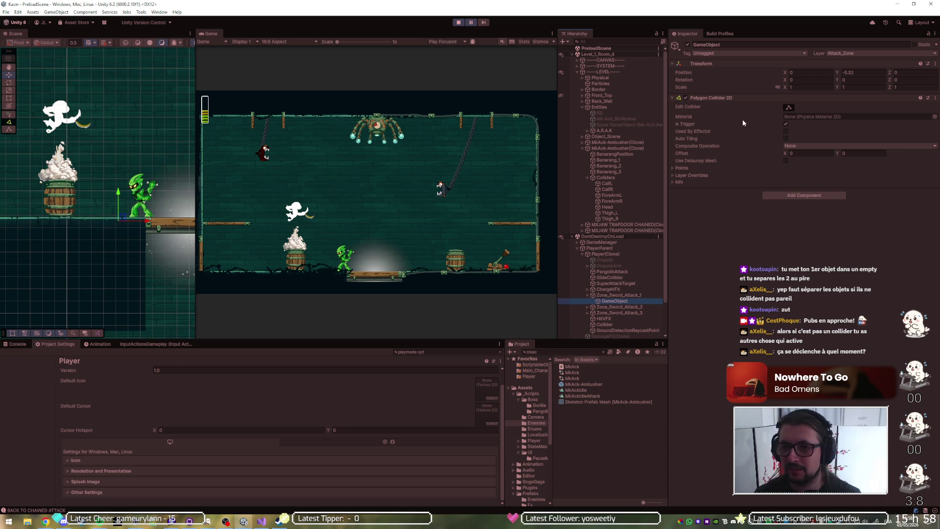
pyautogui.click(787, 108)
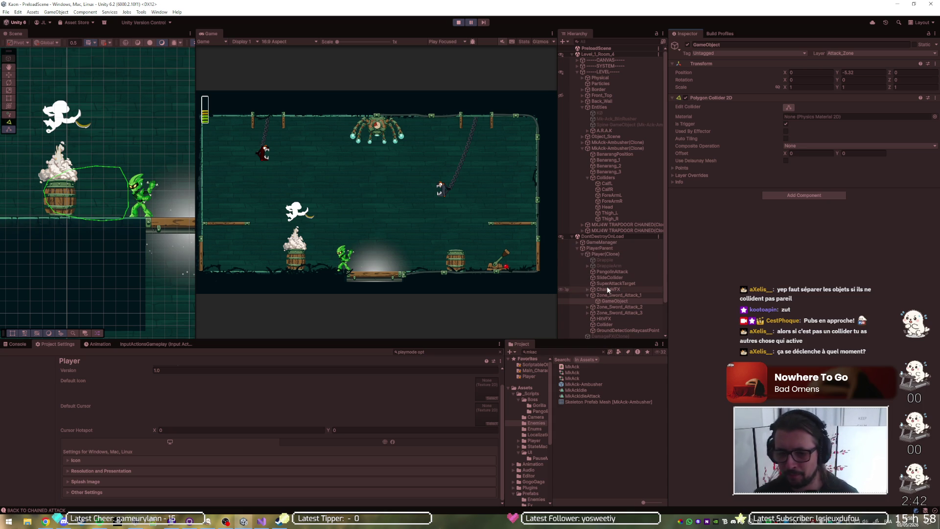
pyautogui.click(623, 149)
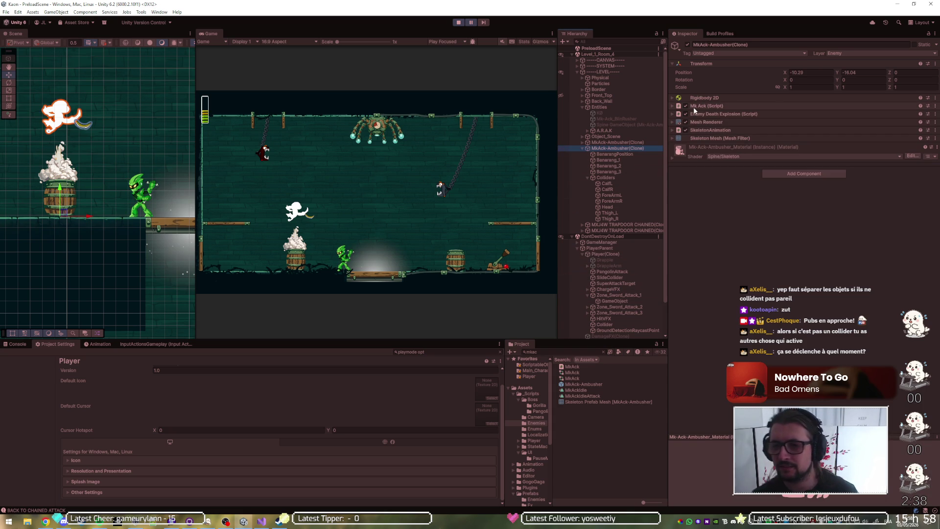
# Inspect the clone's BanarangPosition, Banarang_1, Banarang_2 and CalfL colliders, then open the MkAck-Ambusher prefab
pyautogui.click(632, 154)
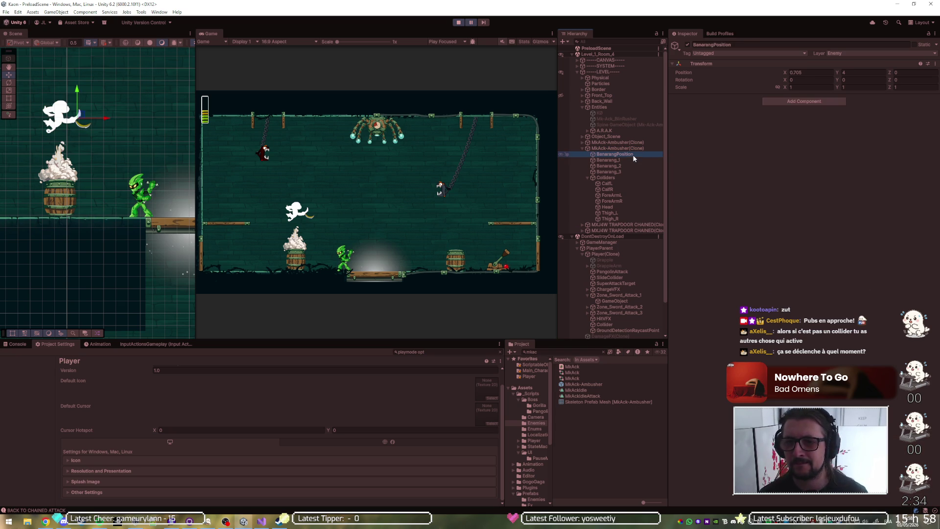
pyautogui.click(637, 160)
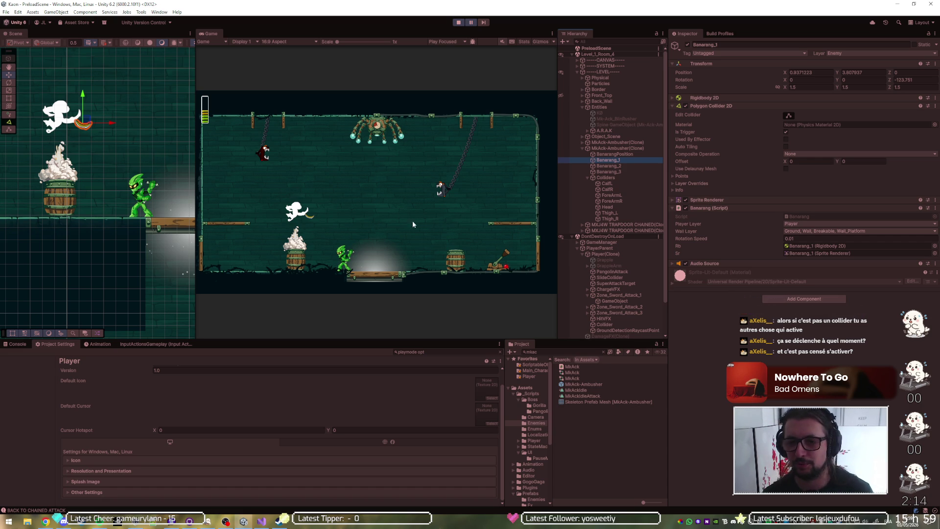
pyautogui.click(621, 167)
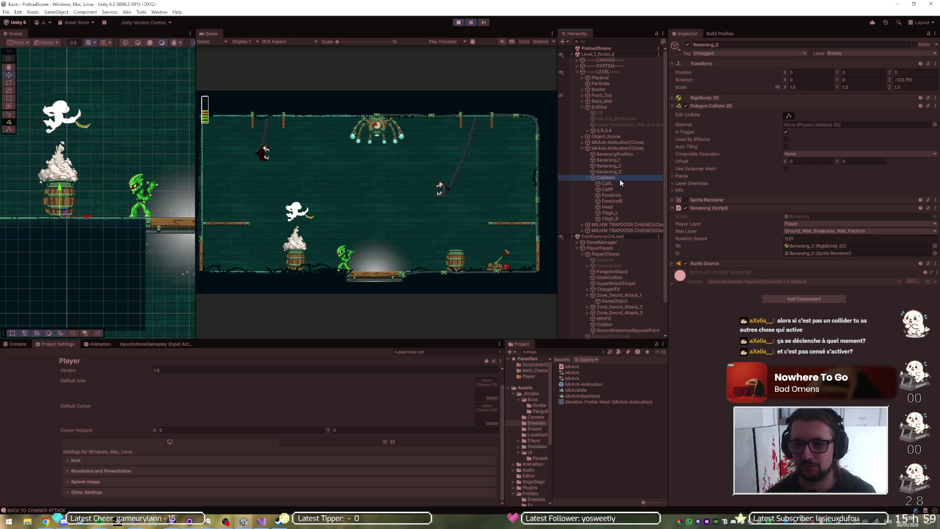
pyautogui.click(619, 178)
pyautogui.click(621, 183)
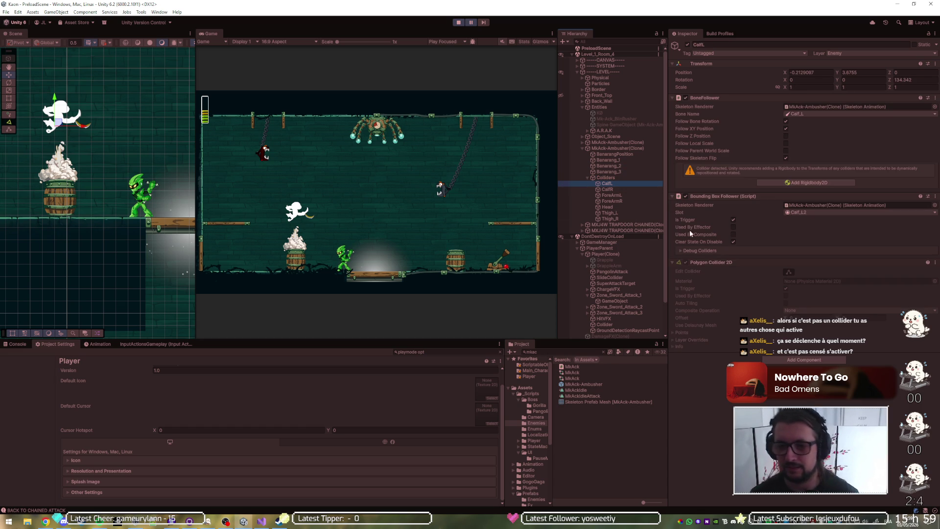
pyautogui.doubleClick(583, 384)
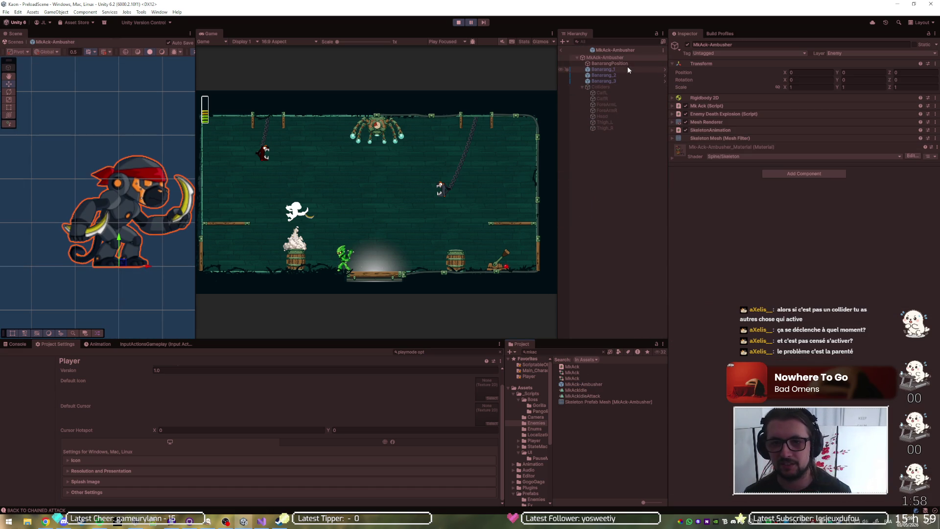
# Activate the prefab's Colliders group and enable the Calf_L2 debug collider on CalfL
pyautogui.click(621, 89)
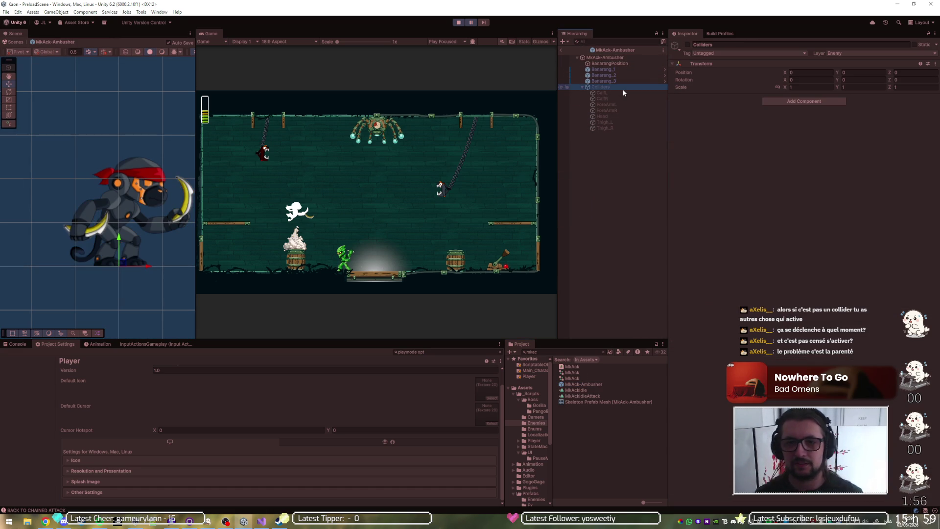
pyautogui.click(689, 45)
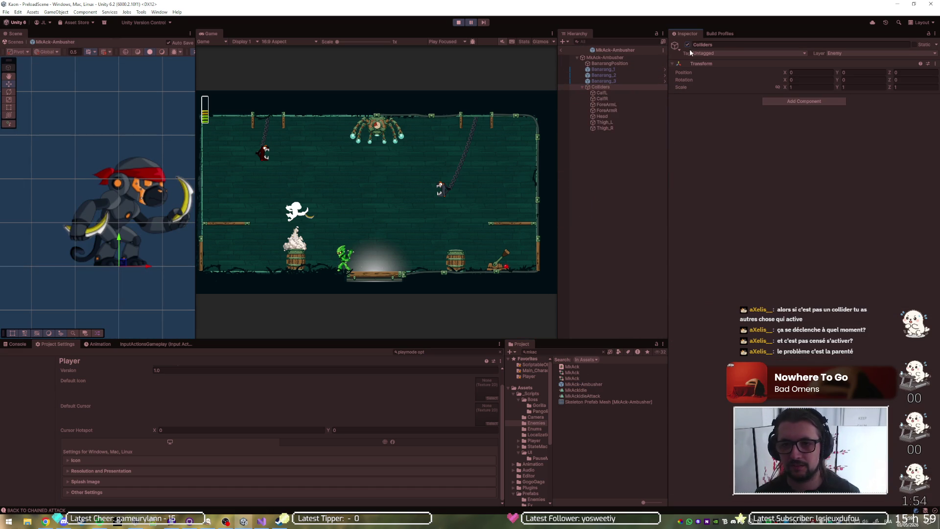
pyautogui.click(627, 91)
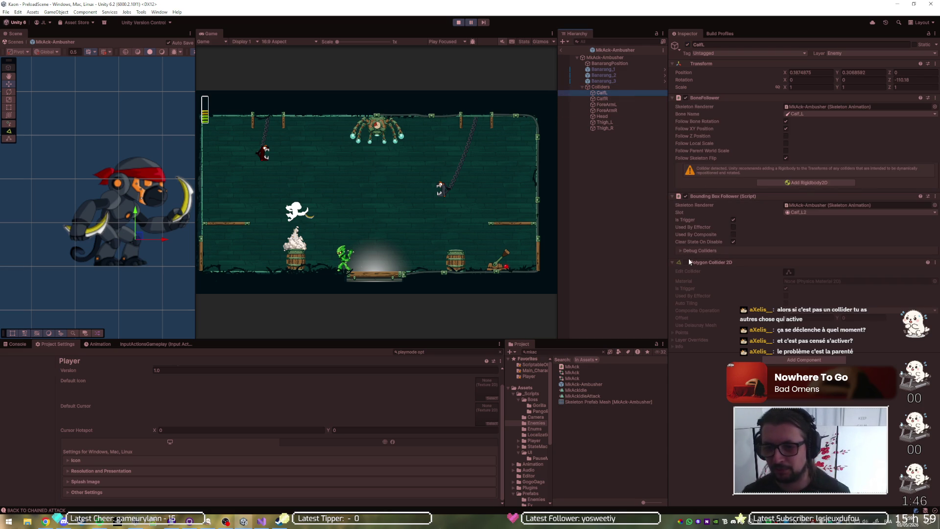
pyautogui.click(697, 249)
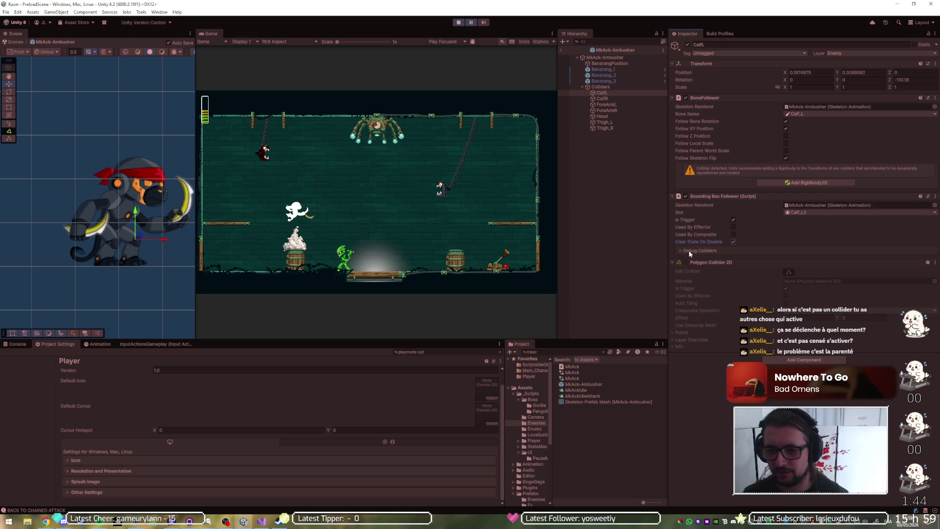
pyautogui.click(683, 251)
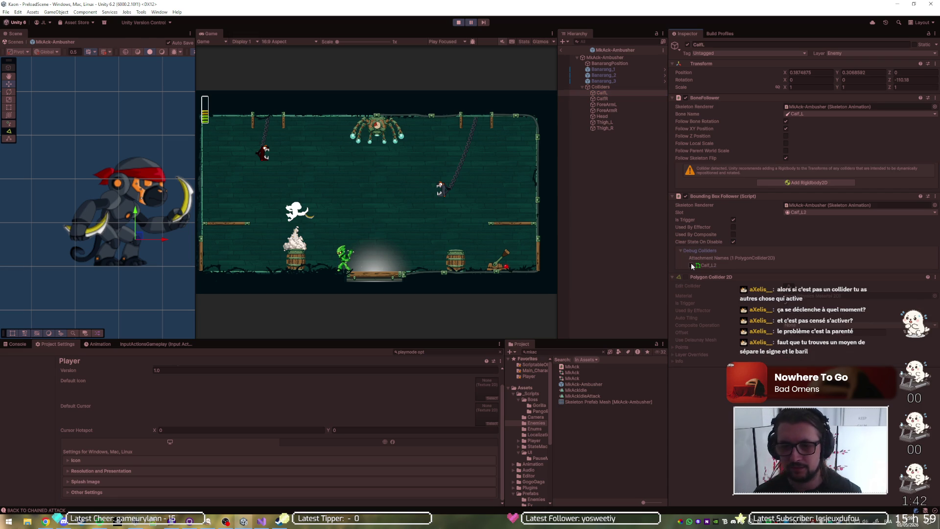
pyautogui.click(692, 266)
pyautogui.scroll(-3, 134, 253)
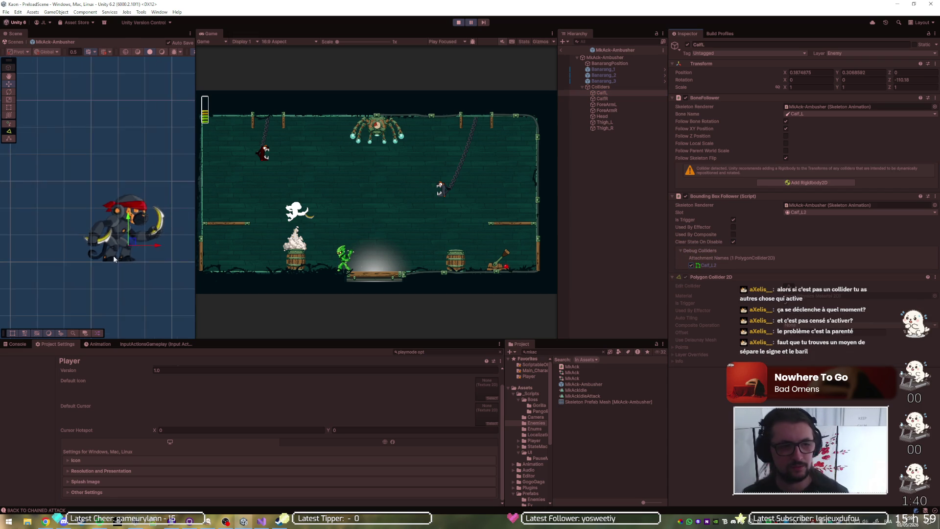
# Stop the game and toggle CalfL's Calf_L2 polygon collider off and on several times
pyautogui.click(459, 22)
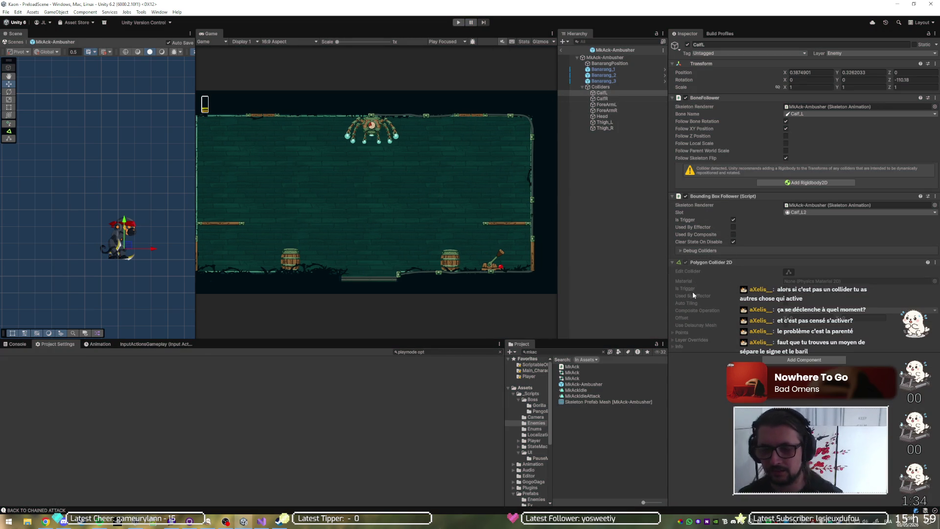
pyautogui.click(681, 251)
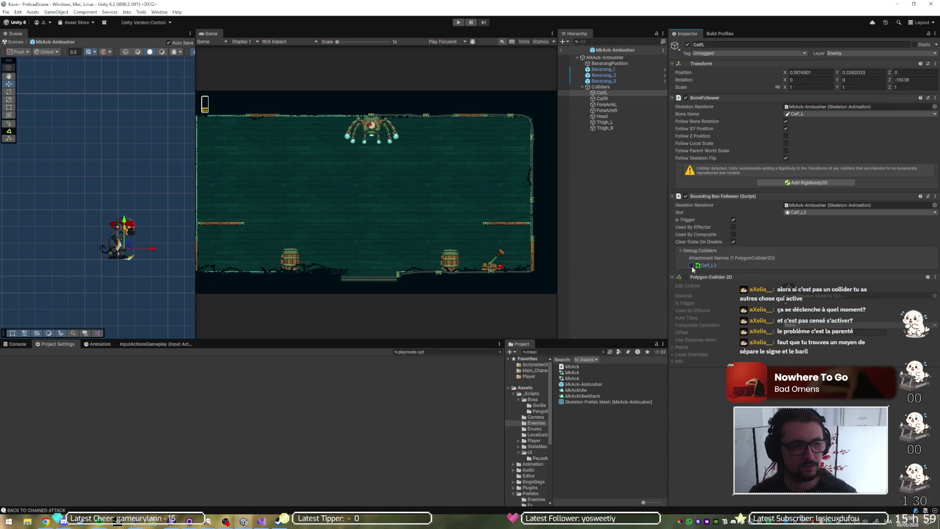
pyautogui.scroll(3, 51, 226)
pyautogui.scroll(-2, 75, 238)
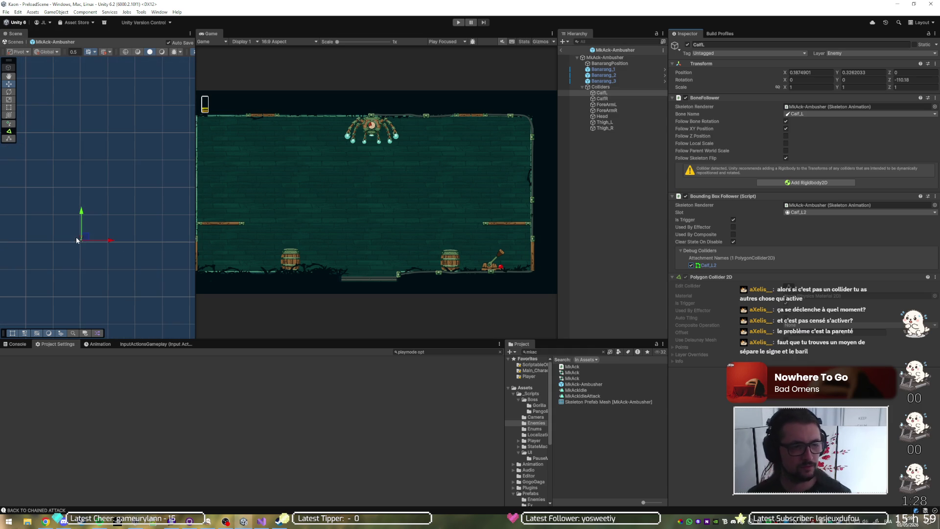
pyautogui.click(692, 266)
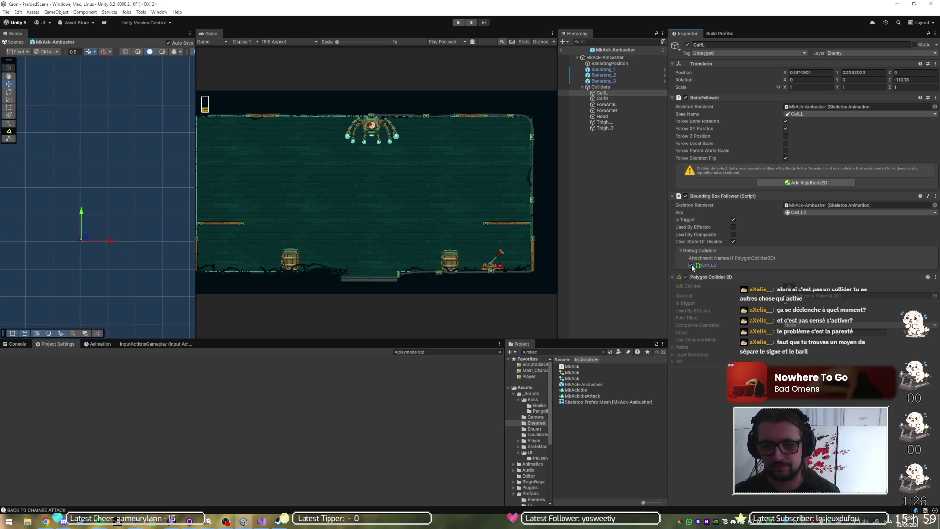
pyautogui.click(691, 265)
pyautogui.scroll(3, 106, 234)
pyautogui.click(691, 265)
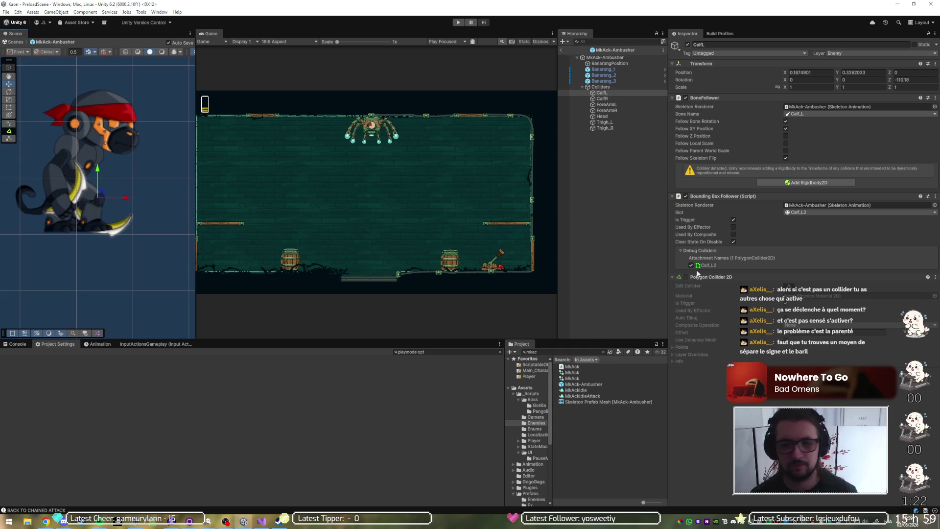
pyautogui.click(692, 265)
pyautogui.click(692, 265)
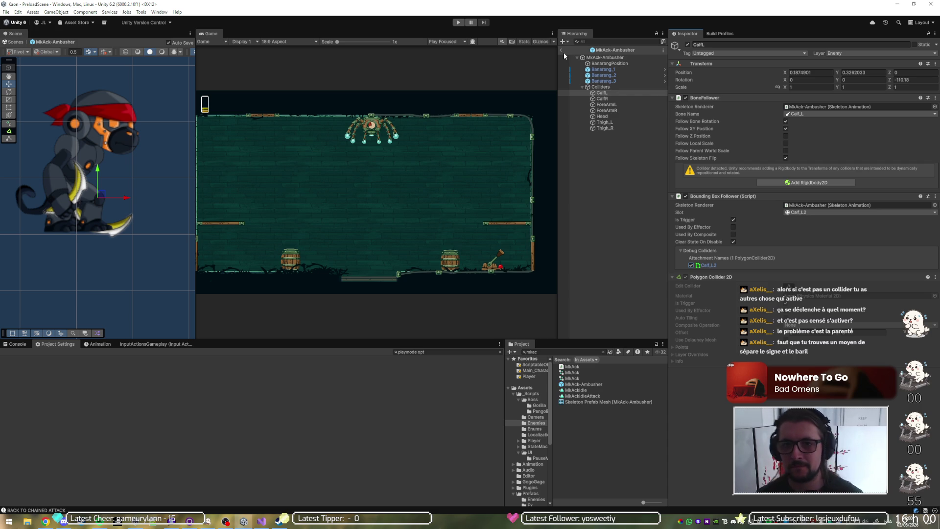
pyautogui.click(563, 50)
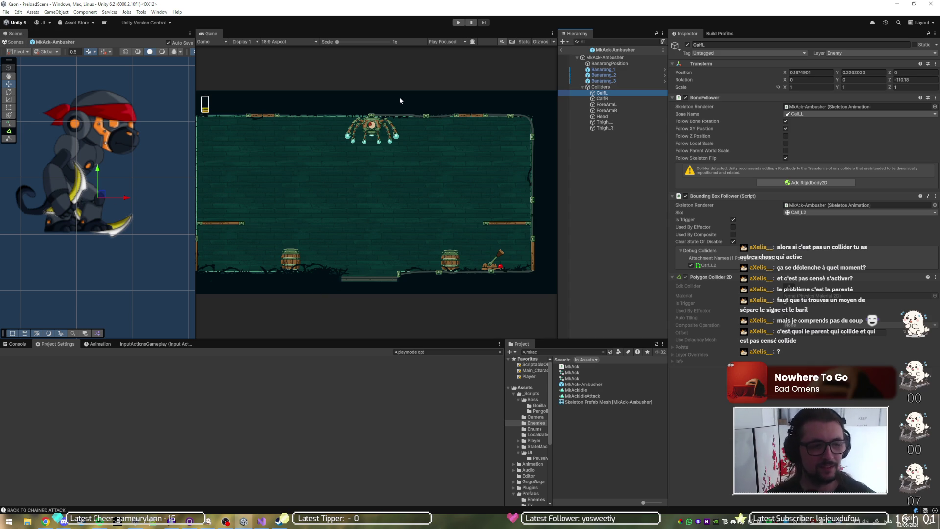
# Toggle the Calf_R2 debug collider on CalfR off and back on
pyautogui.click(633, 96)
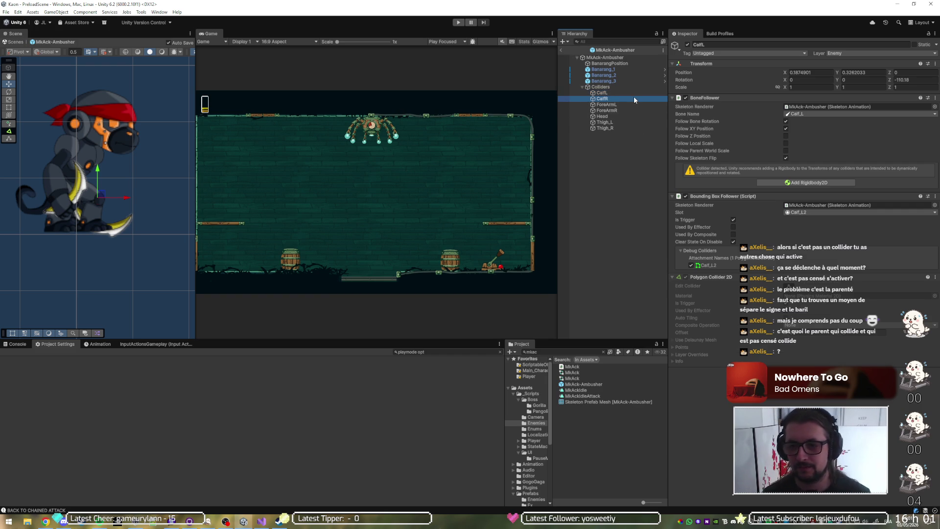
pyautogui.click(696, 250)
pyautogui.click(691, 265)
pyautogui.click(691, 266)
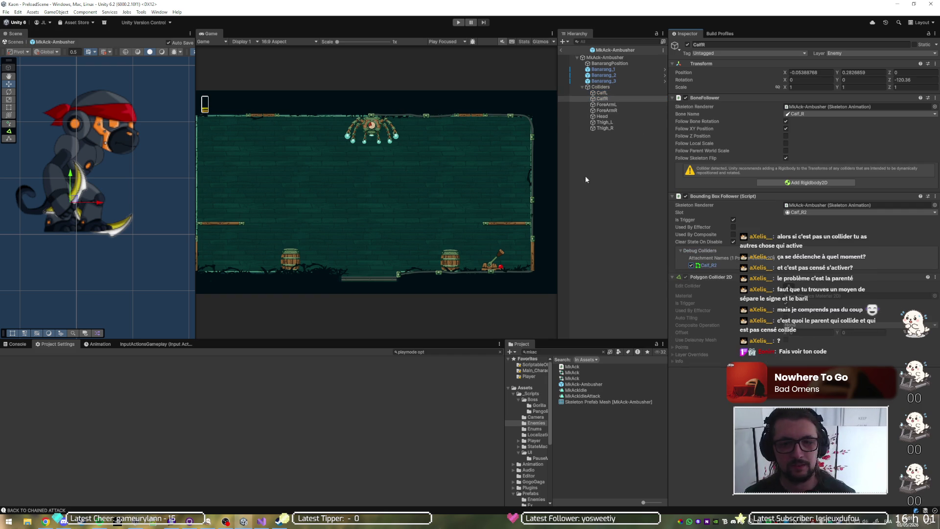
# Enable the Forearm_L2 debug collider on ForeArmL and bring up SwordAttackZone.cs in Visual Studio
pyautogui.click(613, 106)
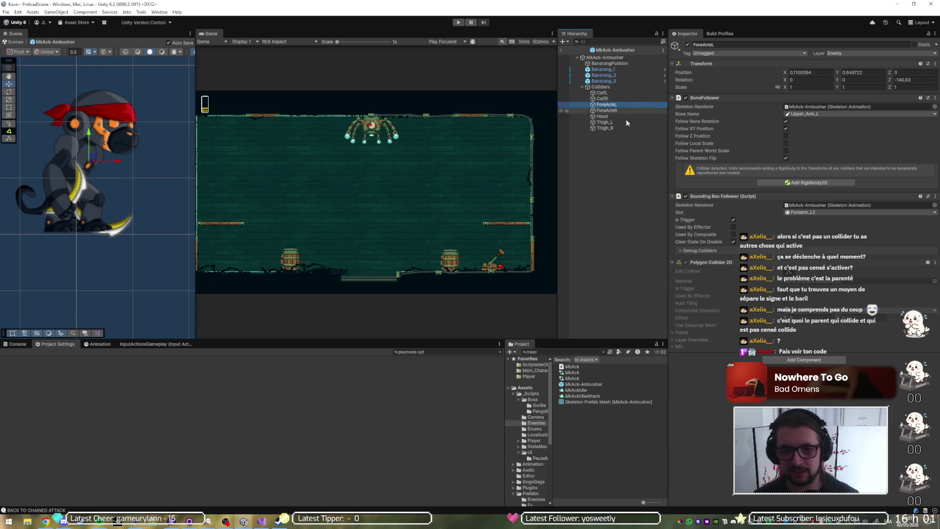
pyautogui.click(680, 251)
pyautogui.click(691, 265)
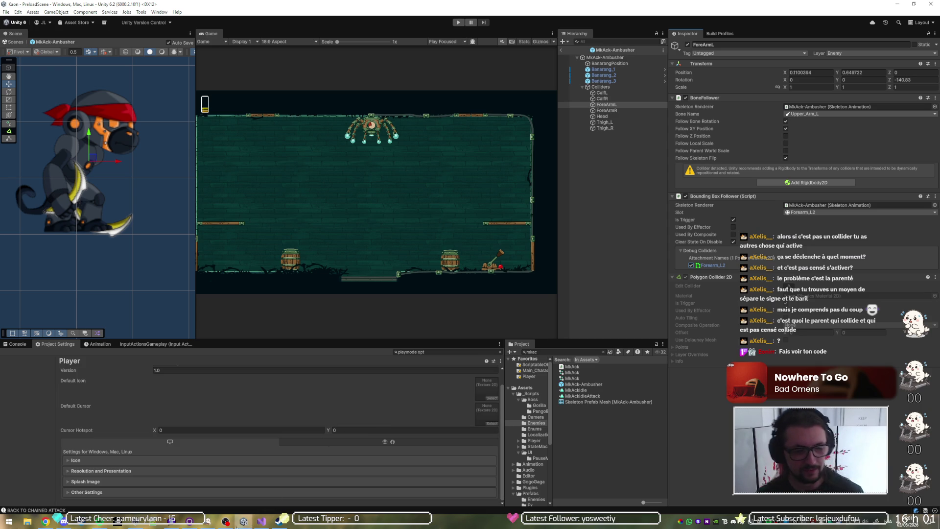
pyautogui.click(265, 522)
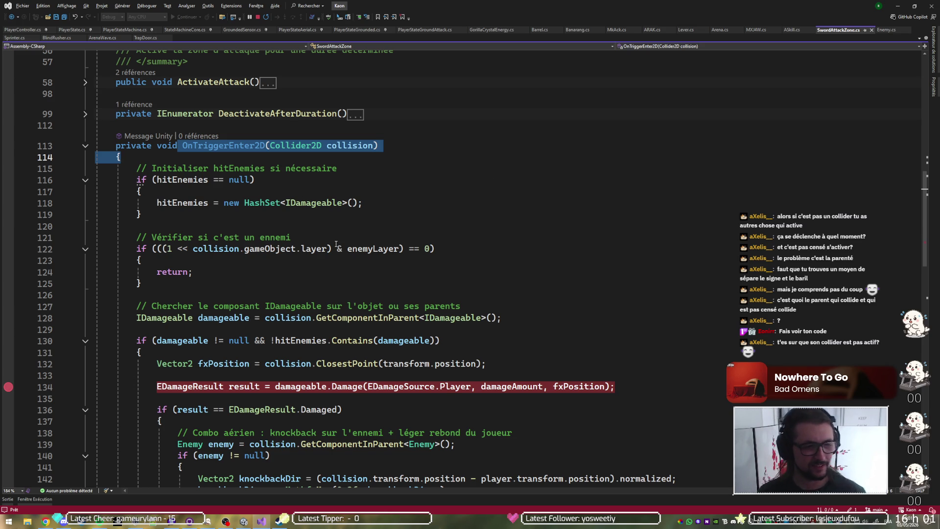
pyautogui.scroll(-1, 336, 244)
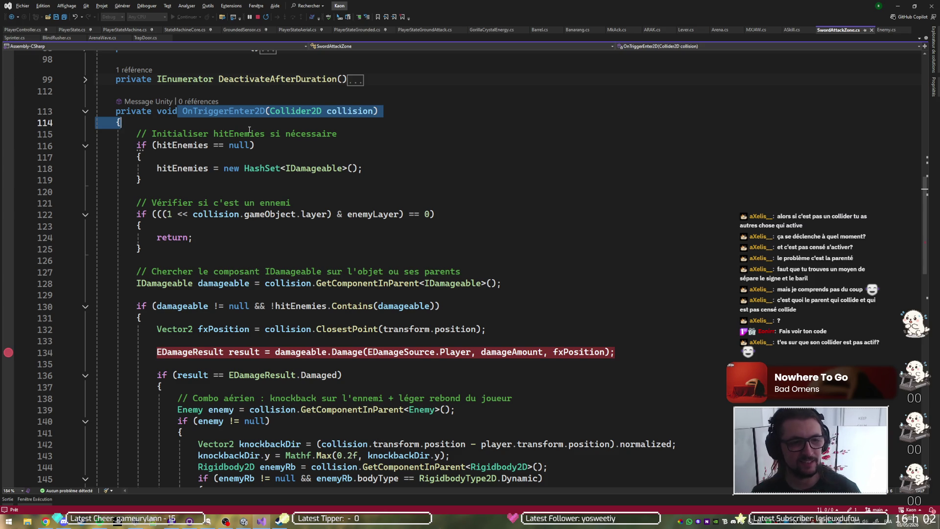
pyautogui.doubleClick(273, 216)
pyautogui.doubleClick(357, 215)
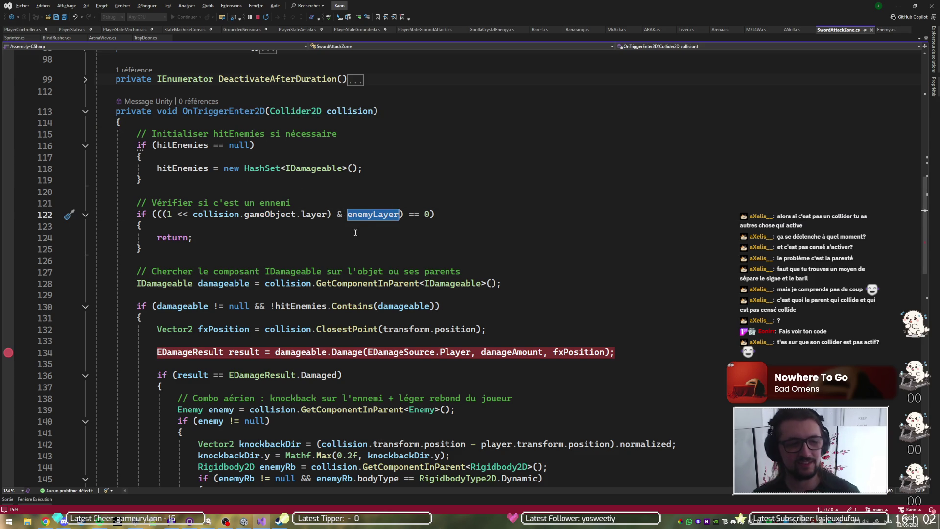
pyautogui.scroll(-2, 344, 229)
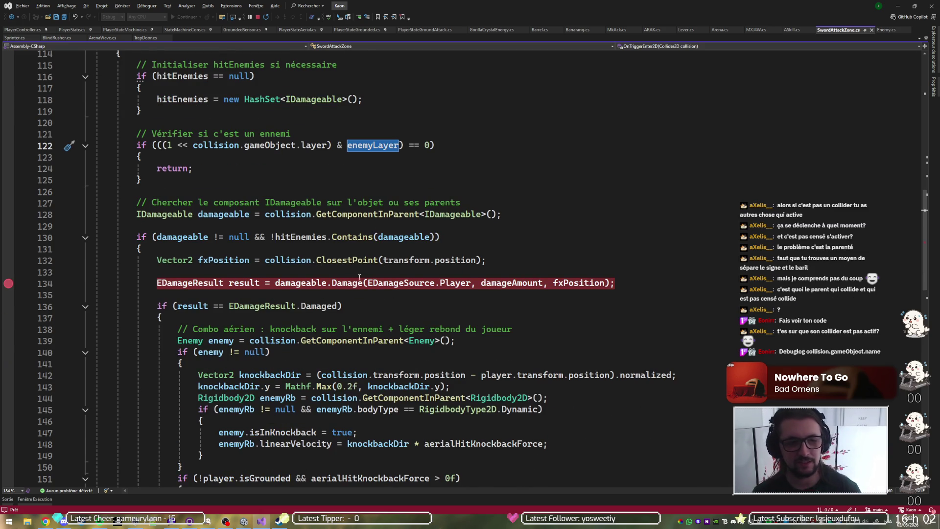
pyautogui.doubleClick(294, 145)
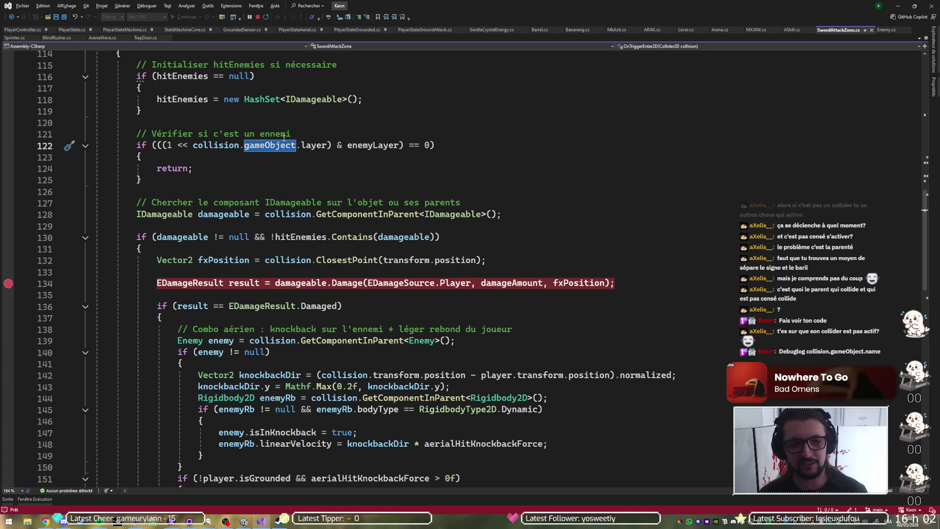
pyautogui.moveTo(272, 148)
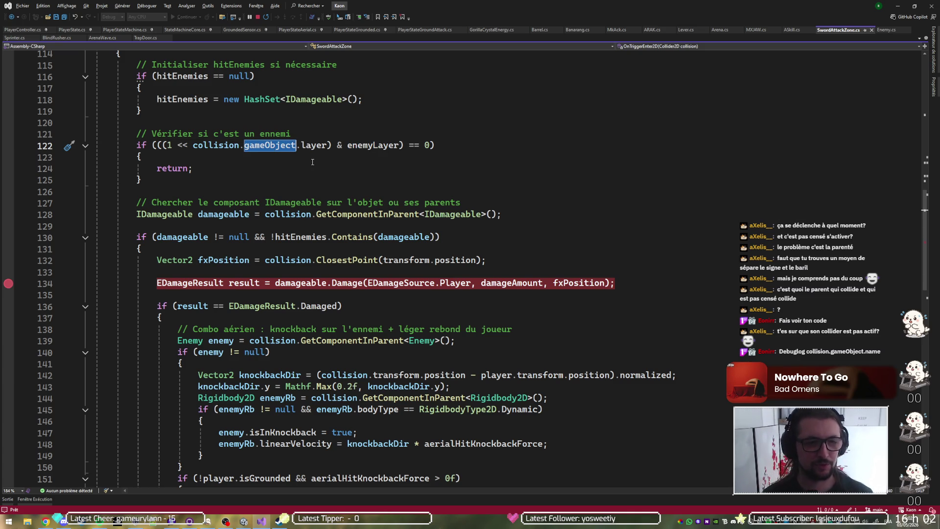
pyautogui.click(344, 275)
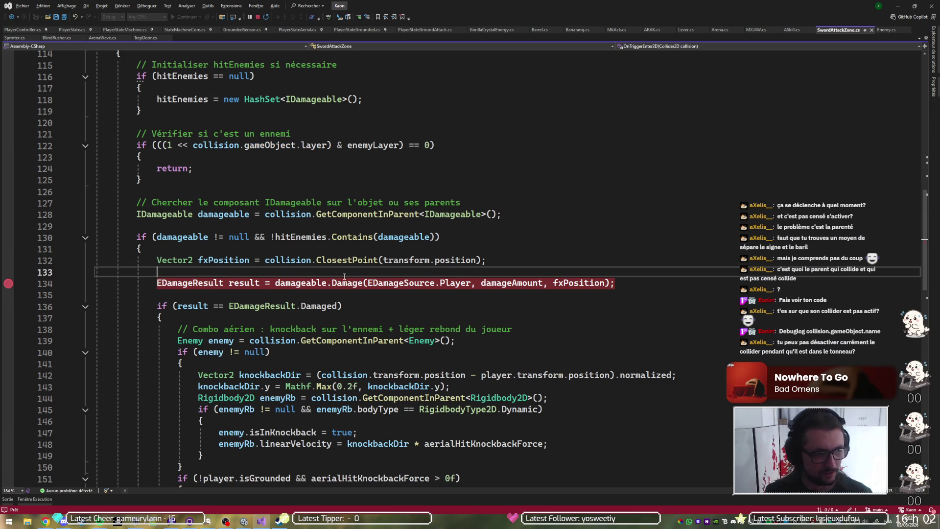
# Add print(collision.gameObject.name); below line 133 and save SwordAttackZone.cs
pyautogui.press('Return')
pyautogui.write('print')
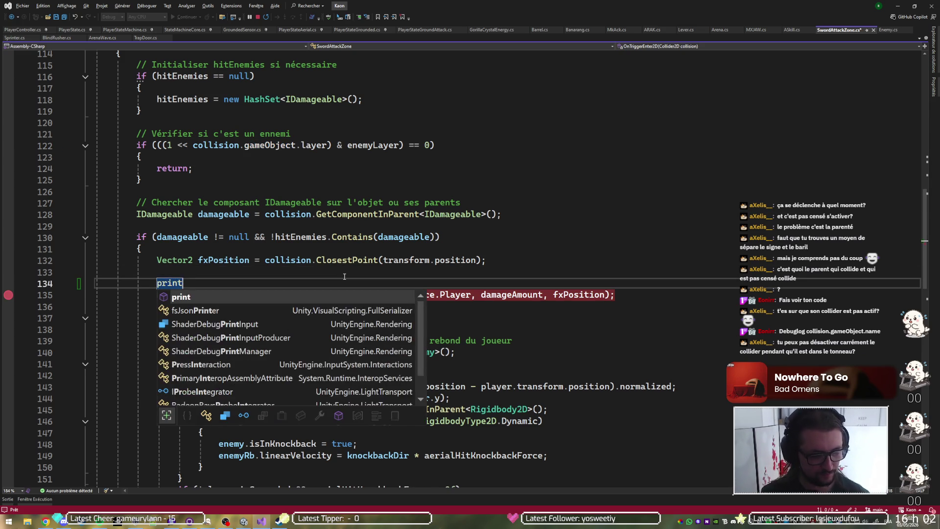
pyautogui.write('(collision')
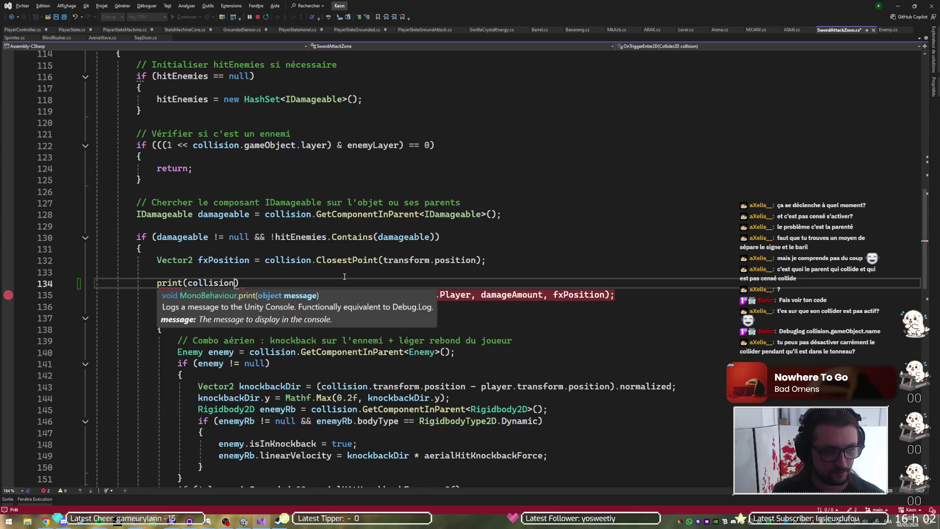
pyautogui.write('.g')
pyautogui.press('Tab')
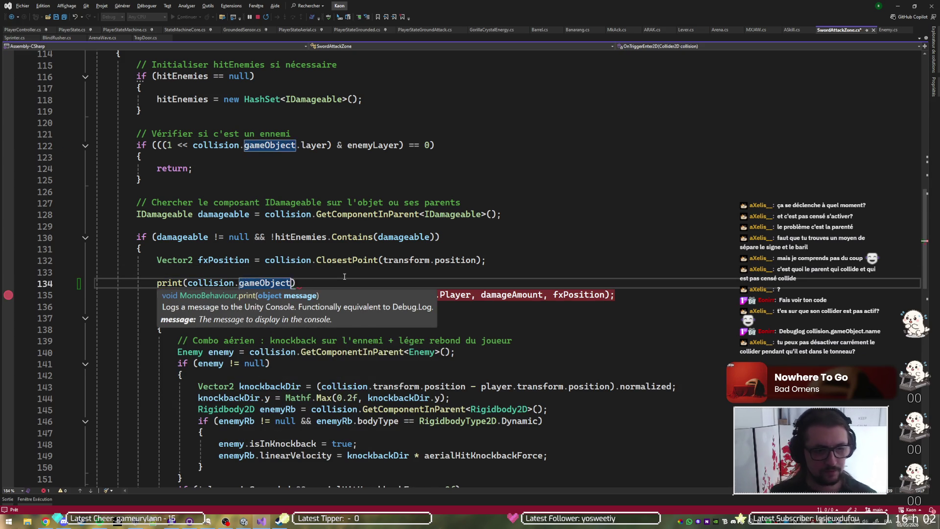
pyautogui.write('.name);')
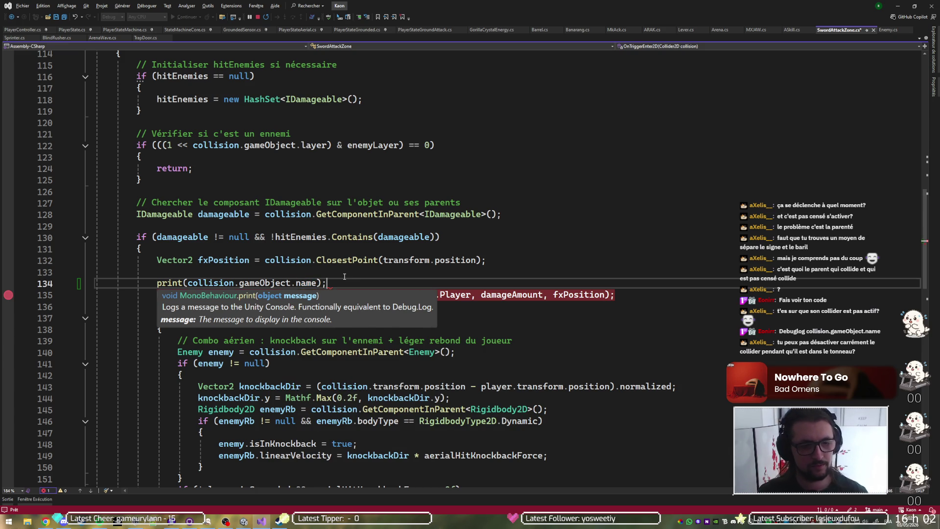
pyautogui.hotkey('ctrl', 's')
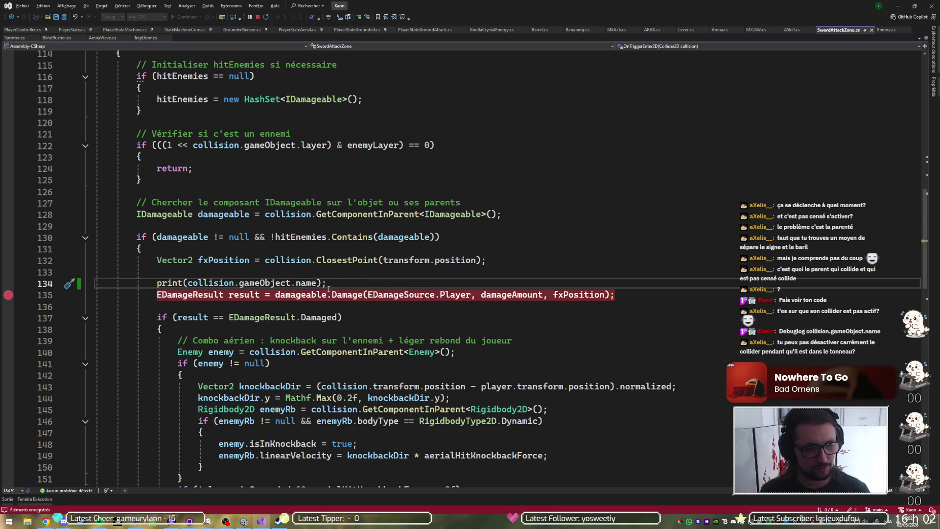
# Duplicate the print line and start replacing its member after collision
pyautogui.hotkey('ctrl', 'd')
pyautogui.press('Left')
pyautogui.press('Left')
pyautogui.hotkey('ctrl', 'shift', 'Left')
pyautogui.hotkey('ctrl', 'shift', 'Left')
pyautogui.hotkey('ctrl', 'shift', 'Left')
pyautogui.write('.')
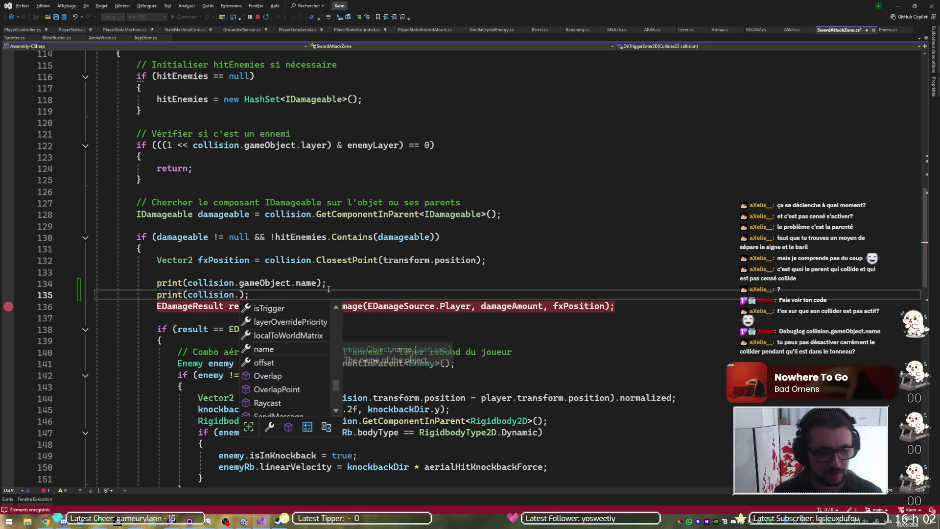
pyautogui.write('att')
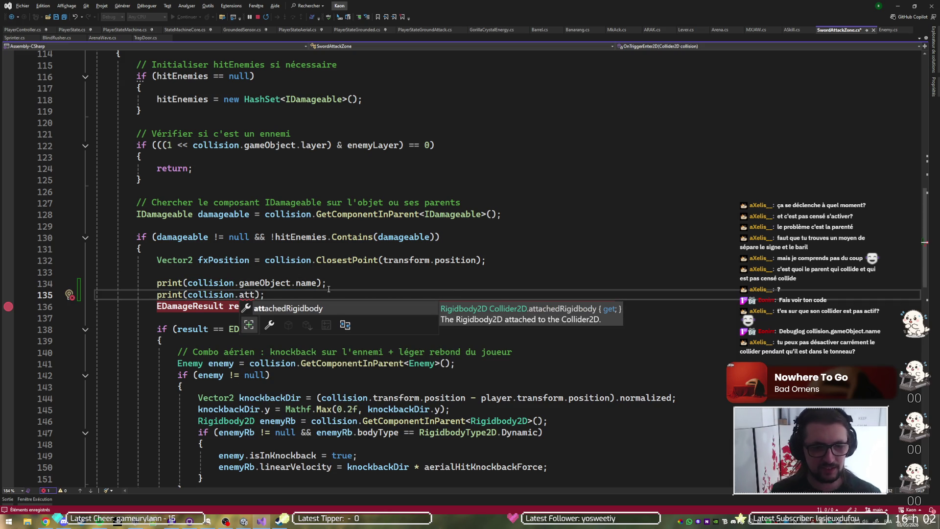
pyautogui.press('BackSpace')
pyautogui.press('BackSpace')
pyautogui.press('BackSpace')
pyautogui.write('col')
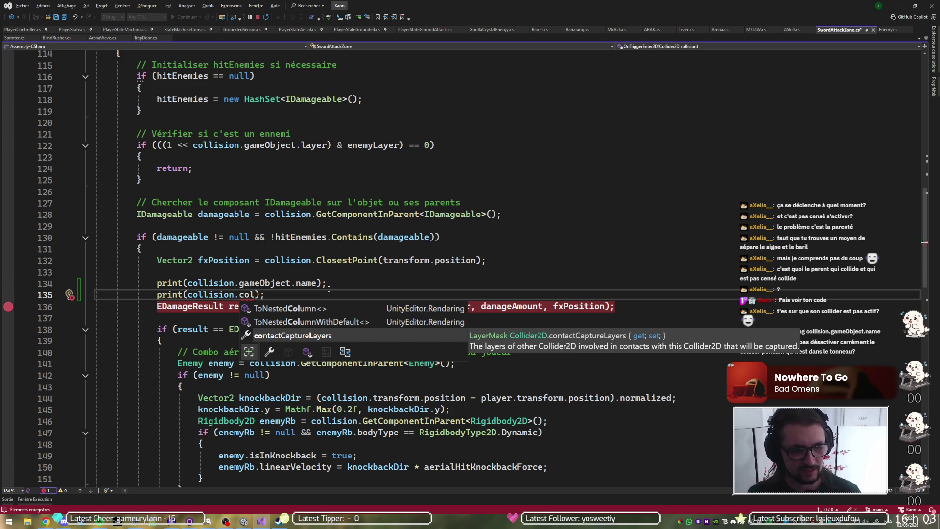
pyautogui.press('BackSpace')
pyautogui.press('BackSpace')
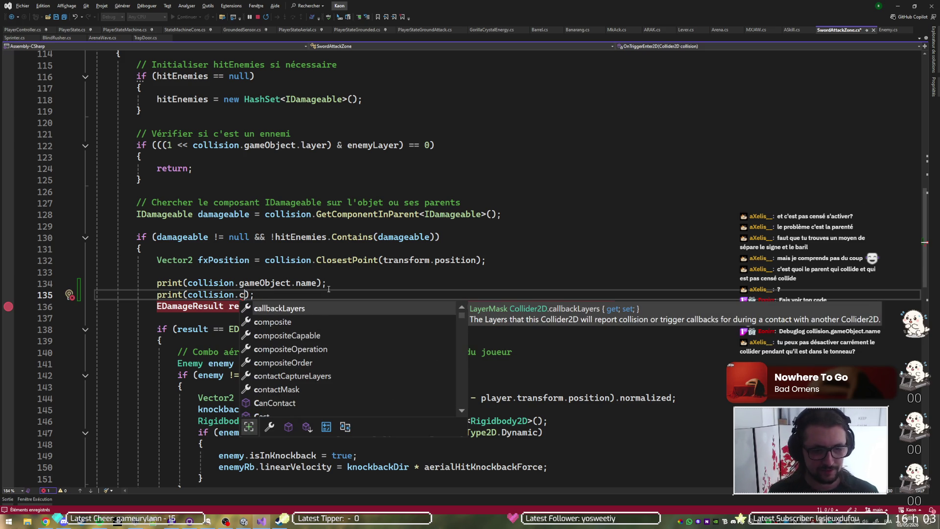
pyautogui.press('BackSpace')
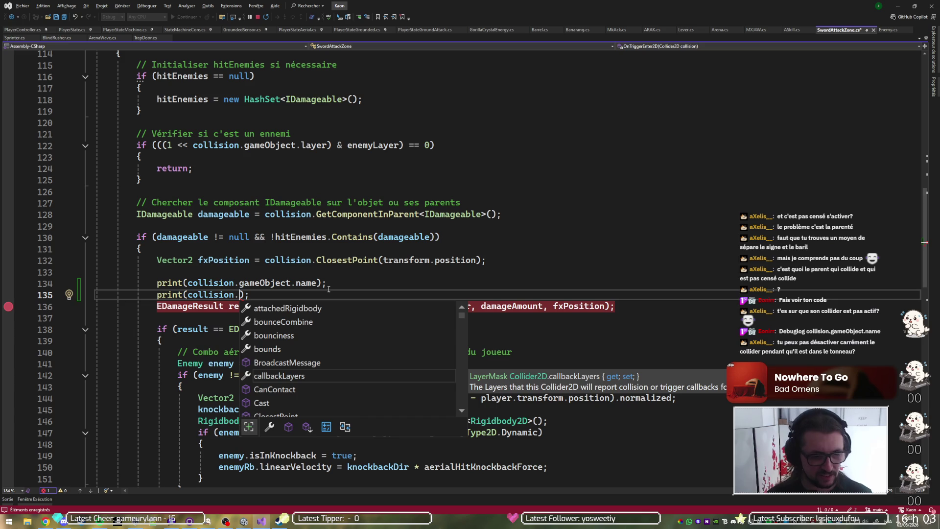
# Browse the collider's IntelliSense members, then delete the unfinished second print line
pyautogui.press('Down')
pyautogui.press('Down')
pyautogui.press('Down')
pyautogui.press('Down')
pyautogui.press('Down')
pyautogui.press('Down')
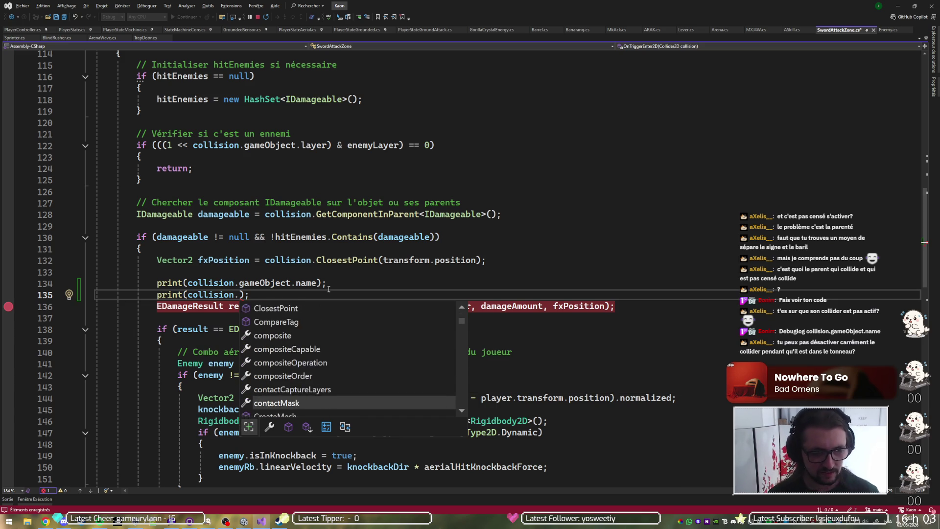
pyautogui.press('Down')
pyautogui.press('Down')
pyautogui.press('Down')
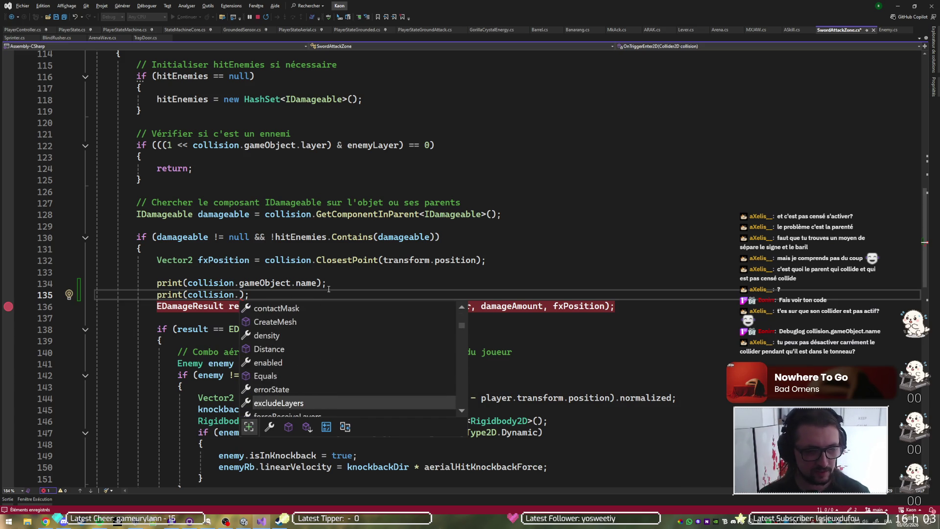
pyautogui.press('Up')
pyautogui.press('Up')
pyautogui.press('Up')
pyautogui.press('Up')
pyautogui.press('Up')
pyautogui.press('Up')
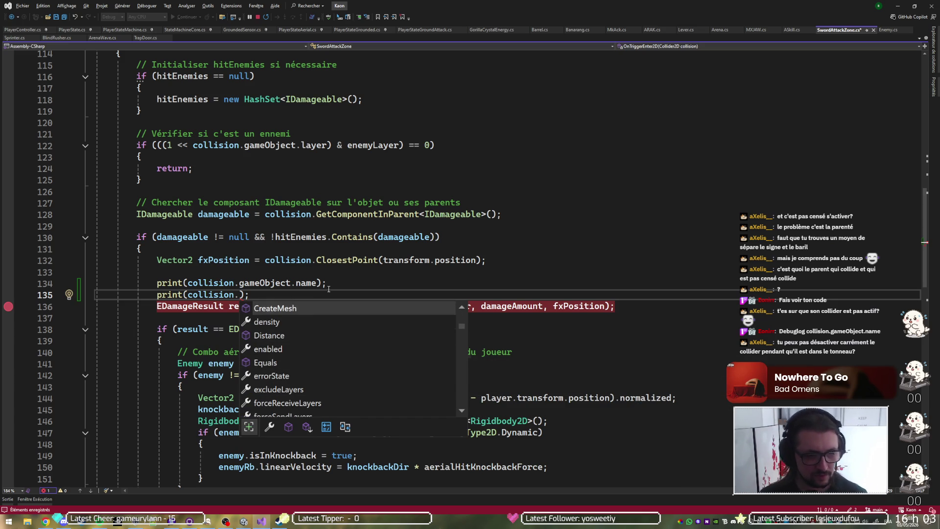
pyautogui.press('Down')
pyautogui.press('Down')
pyautogui.press('Down')
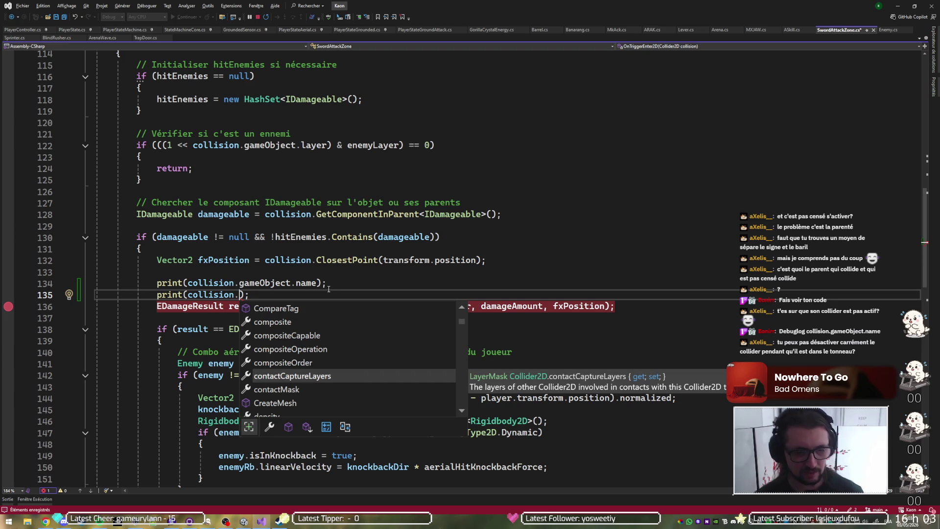
pyautogui.press('Down')
pyautogui.press('Down')
pyautogui.press('Down')
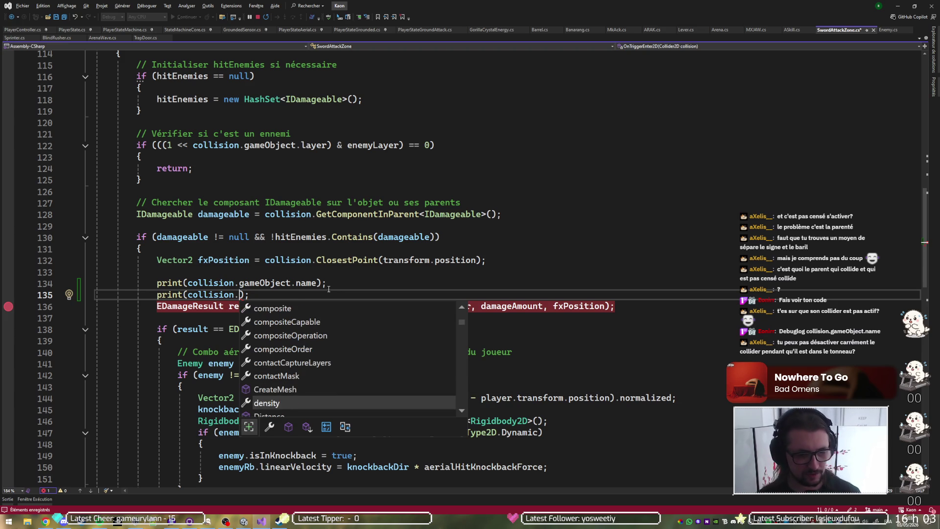
pyautogui.press('Up')
pyautogui.press('Up')
pyautogui.press('Up')
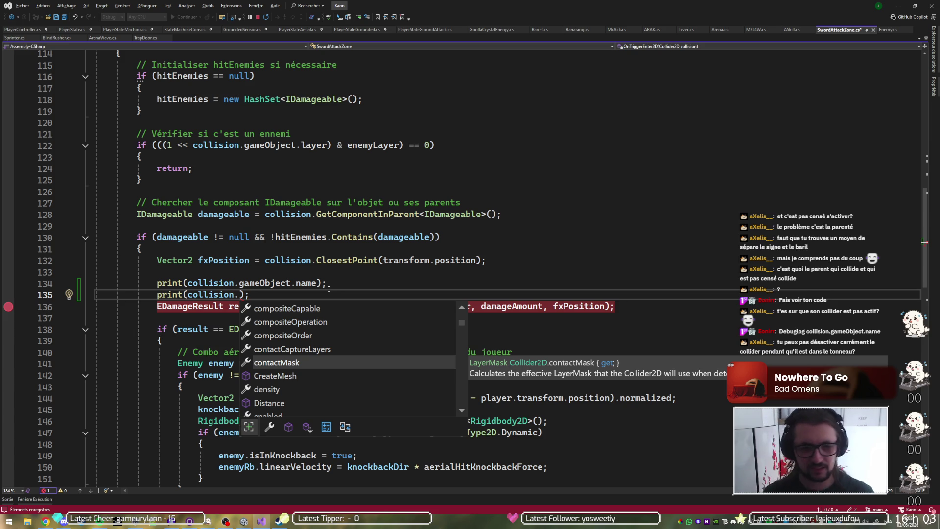
pyautogui.hotkey('ctrl', 'x')
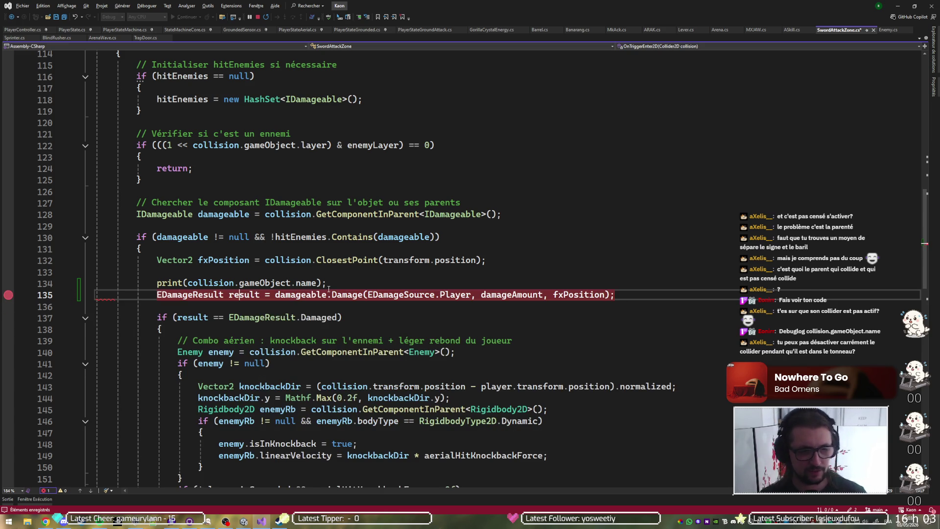
pyautogui.hotkey('alt', 'Tab')
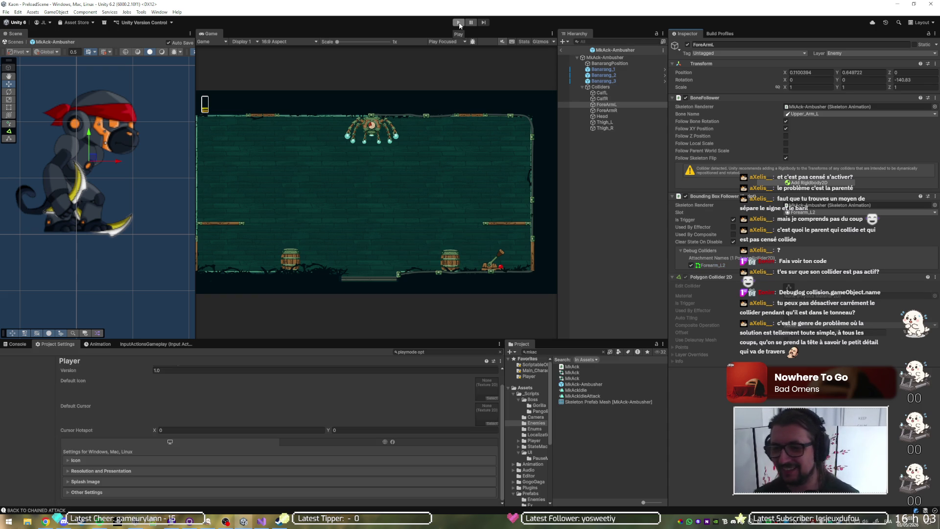
# Run the game, inspect MkAck-Ambusher(Clone)'s expanded children and Colliders group, then stop
pyautogui.click(459, 23)
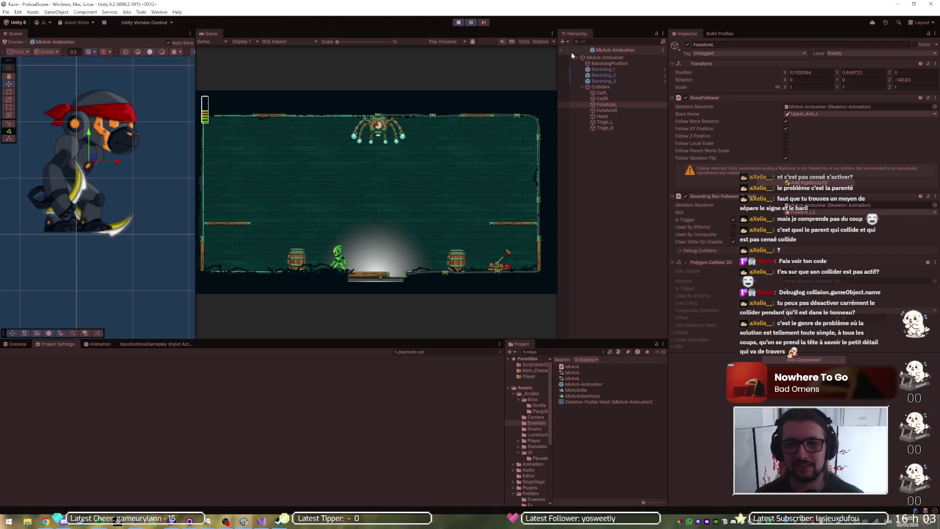
pyautogui.click(562, 49)
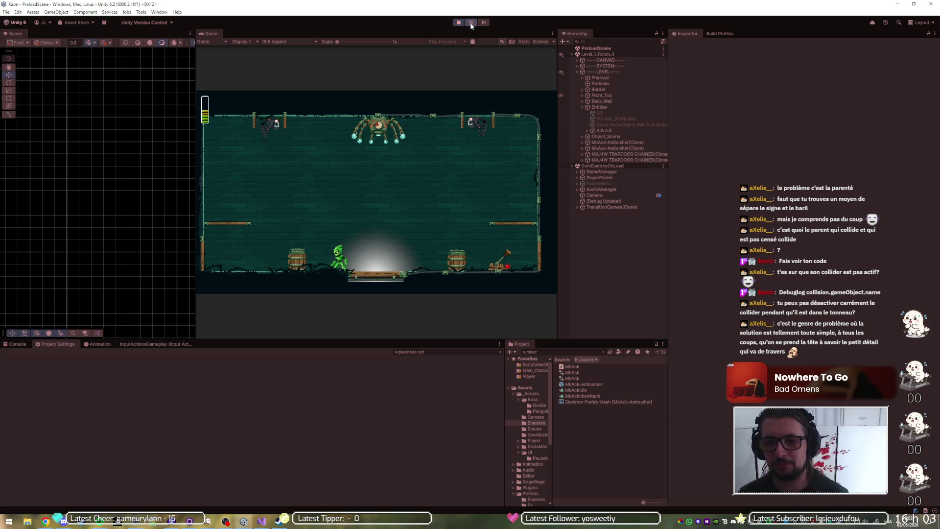
pyautogui.click(597, 143)
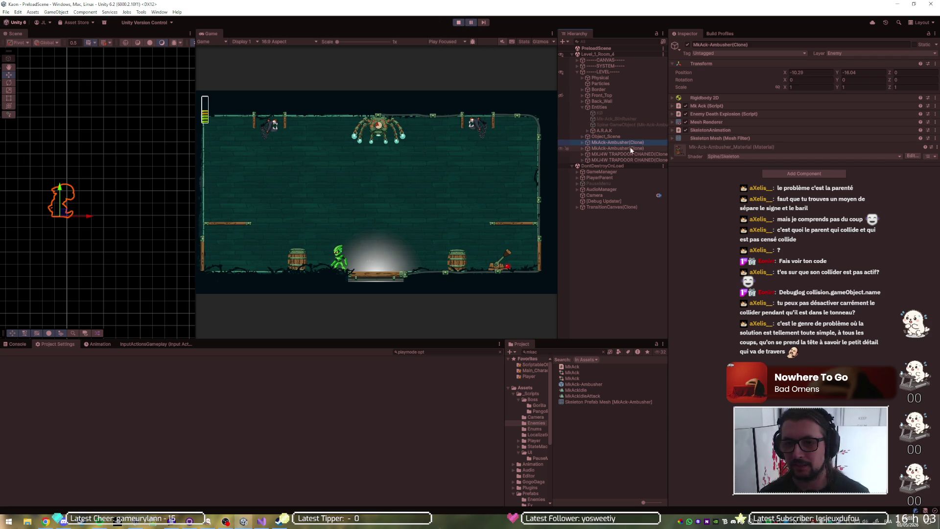
pyautogui.click(582, 142)
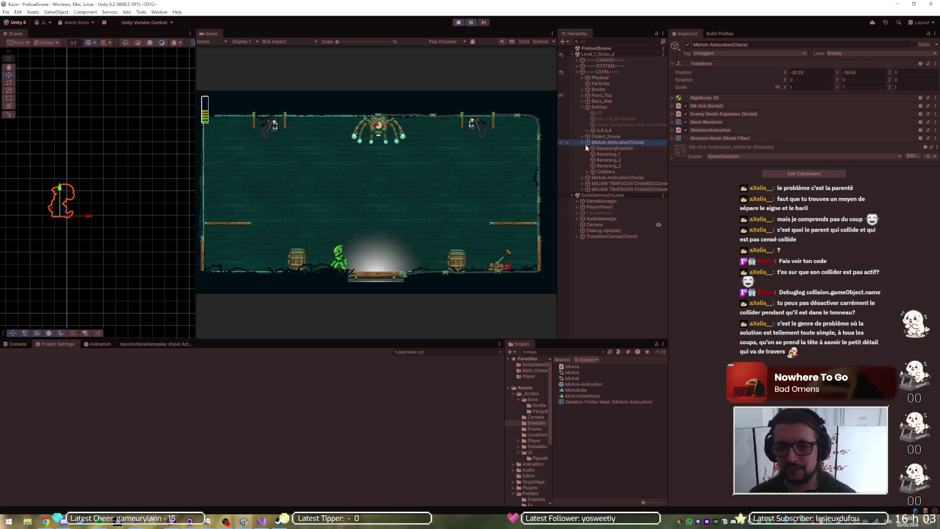
pyautogui.click(598, 172)
pyautogui.click(458, 22)
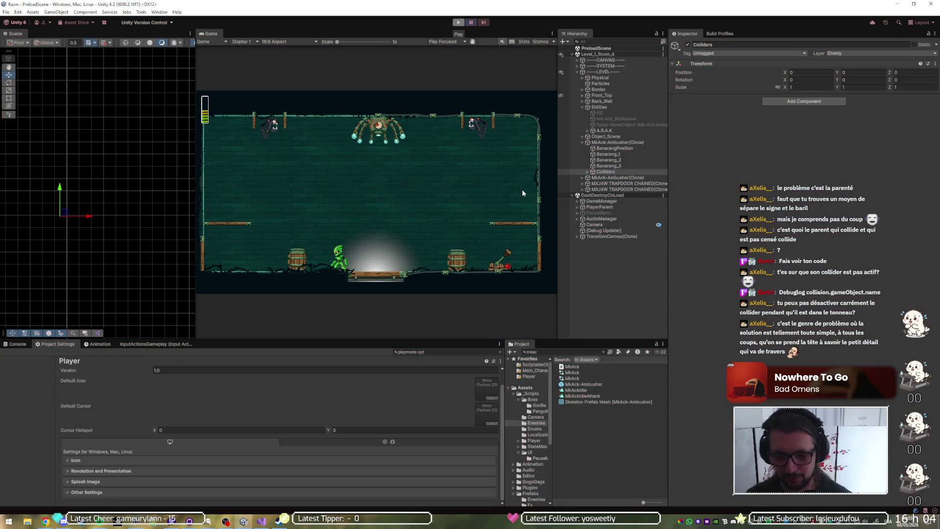
# Deactivate the Colliders group in the MkAck-Ambusher prefab
pyautogui.doubleClick(583, 384)
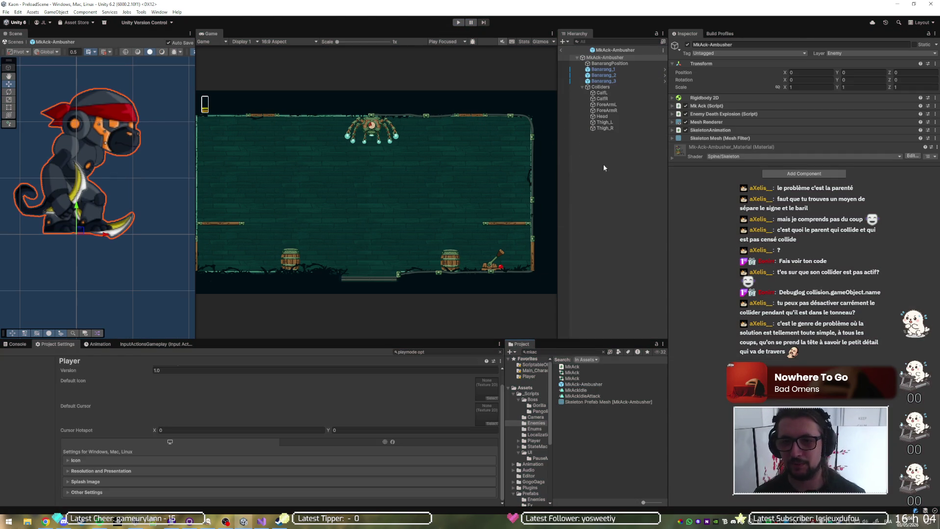
pyautogui.click(602, 87)
pyautogui.click(688, 44)
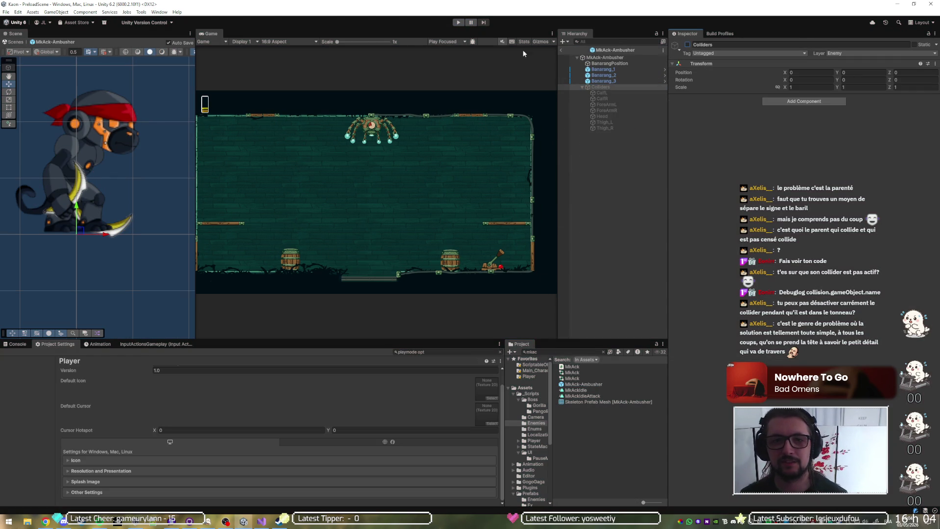
# Run the game, select the clone's Banarang_1 through Banarang_3, and pause
pyautogui.hotkey('ctrl', 'p')
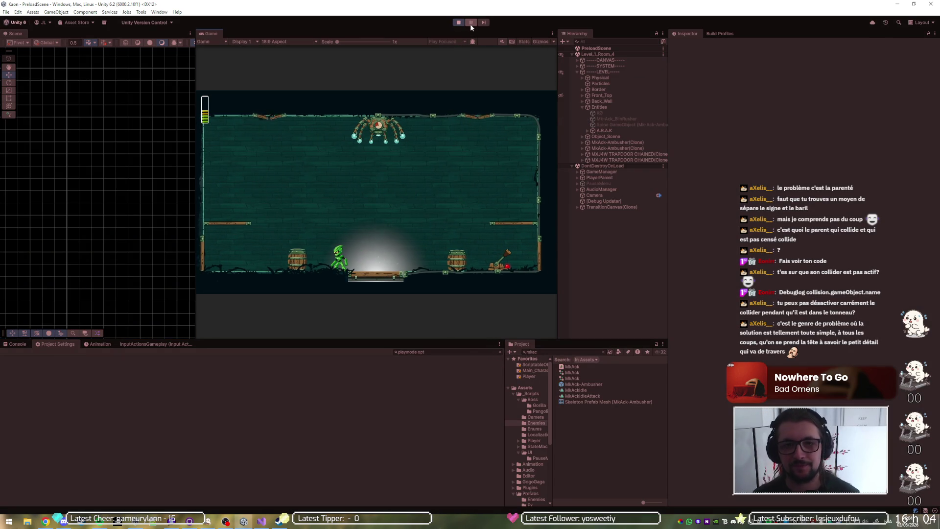
pyautogui.click(621, 142)
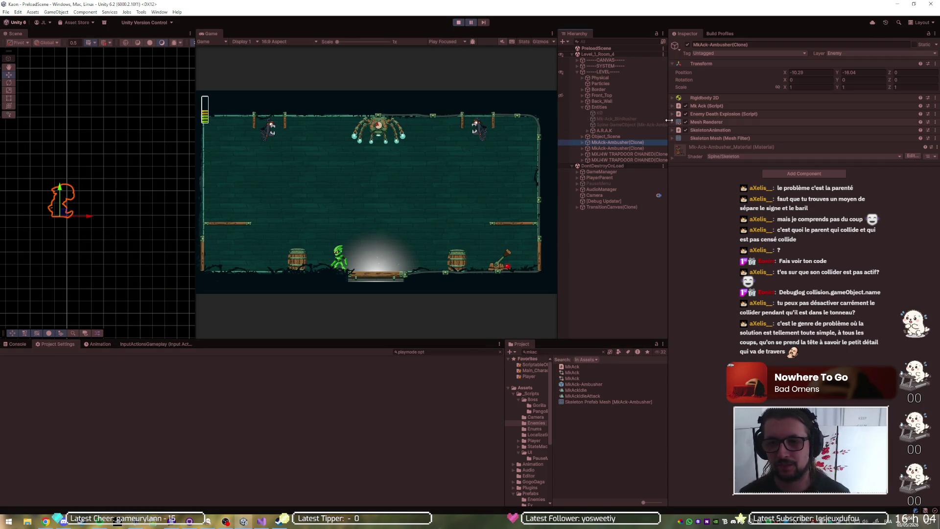
pyautogui.click(583, 142)
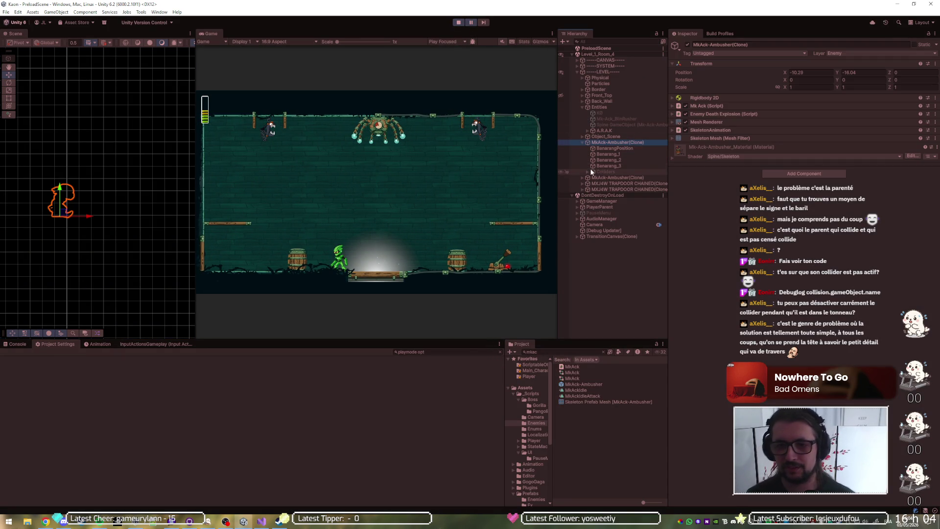
pyautogui.click(590, 172)
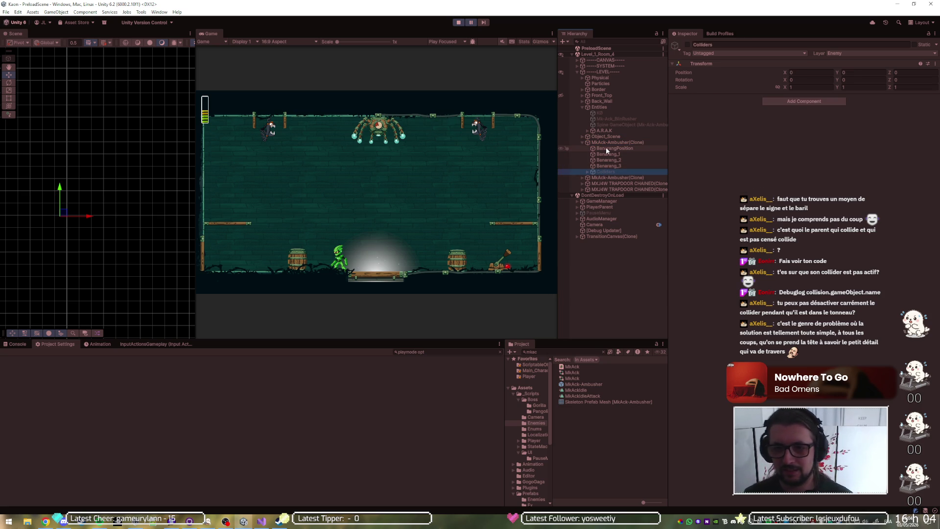
pyautogui.click(607, 153)
pyautogui.keyDown('shift'); pyautogui.click(609, 165); pyautogui.keyUp('shift')
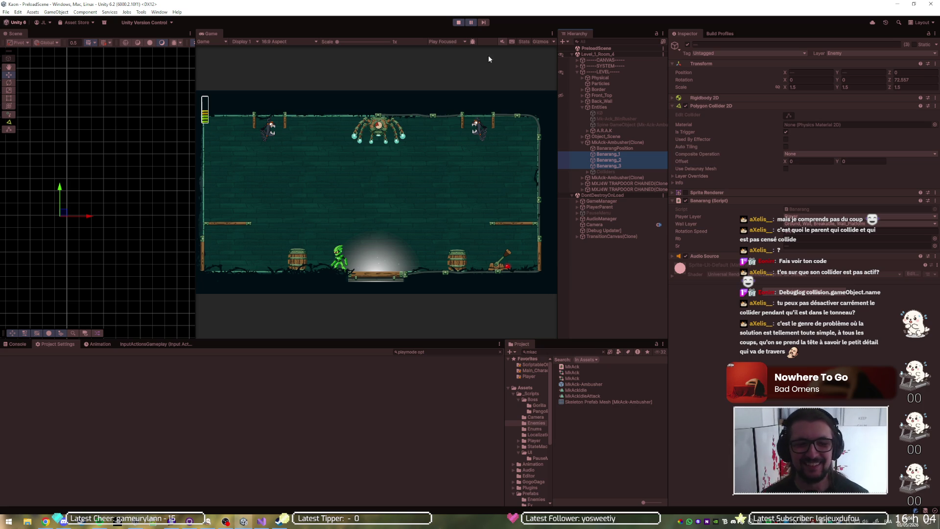
pyautogui.click(473, 24)
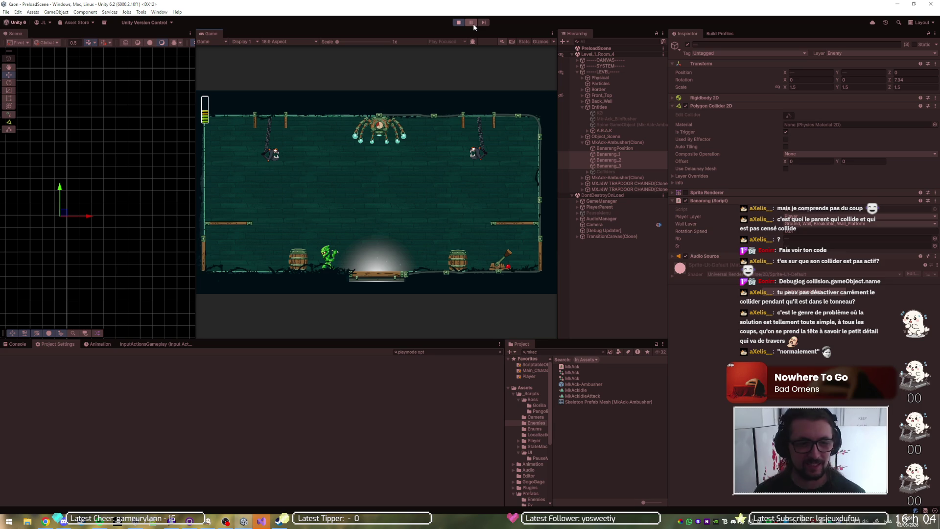
# At the line-134 breakpoint, confirm the hit object is Banarang_3, step past Damage, and resume
pyautogui.click(261, 520)
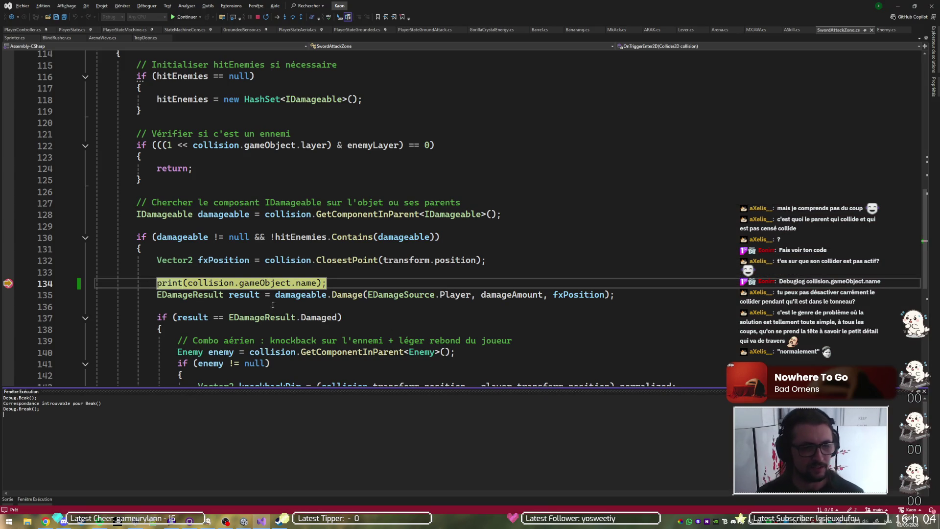
pyautogui.moveTo(304, 283)
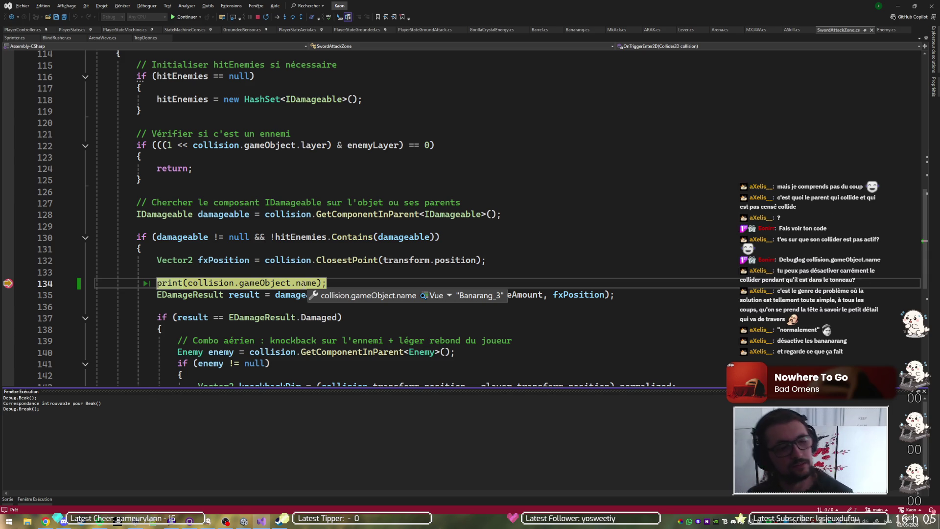
pyautogui.press('F10')
pyautogui.press('F10')
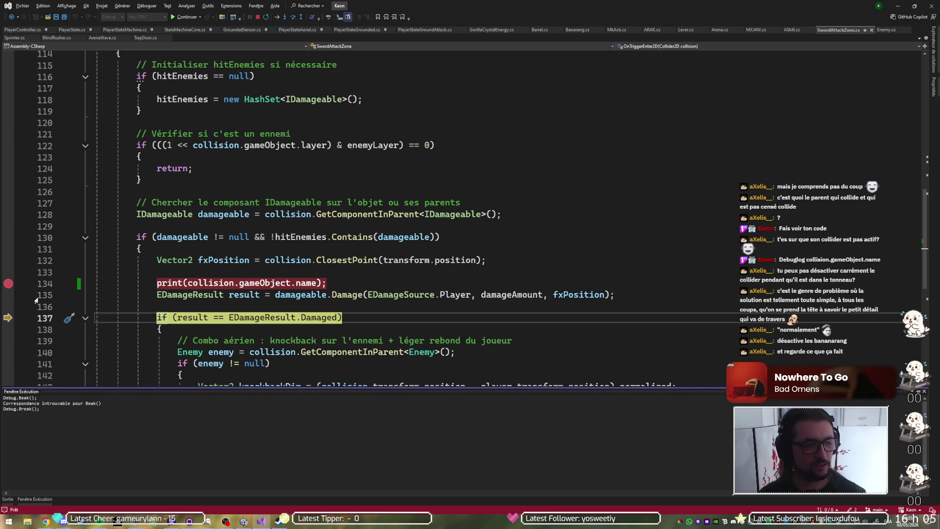
pyautogui.moveTo(8, 289)
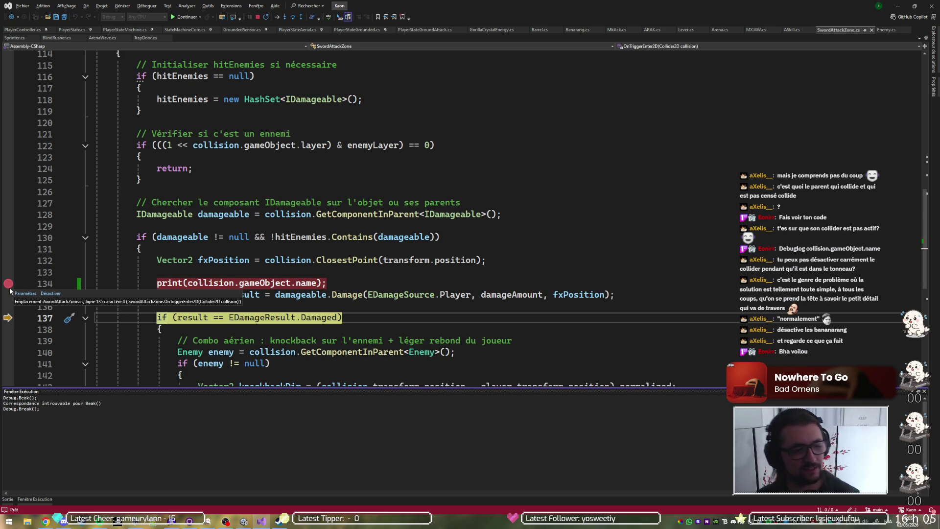
pyautogui.press('F5')
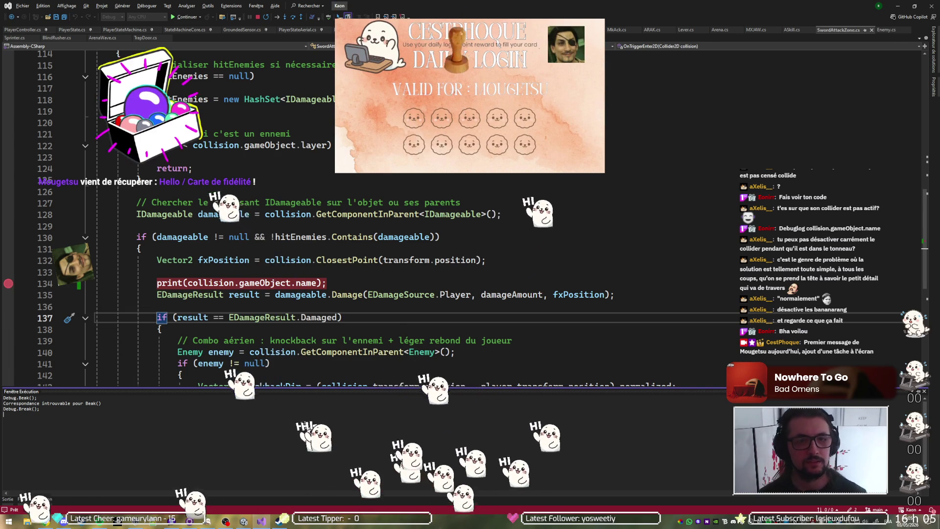
pyautogui.hotkey('alt', 'Tab')
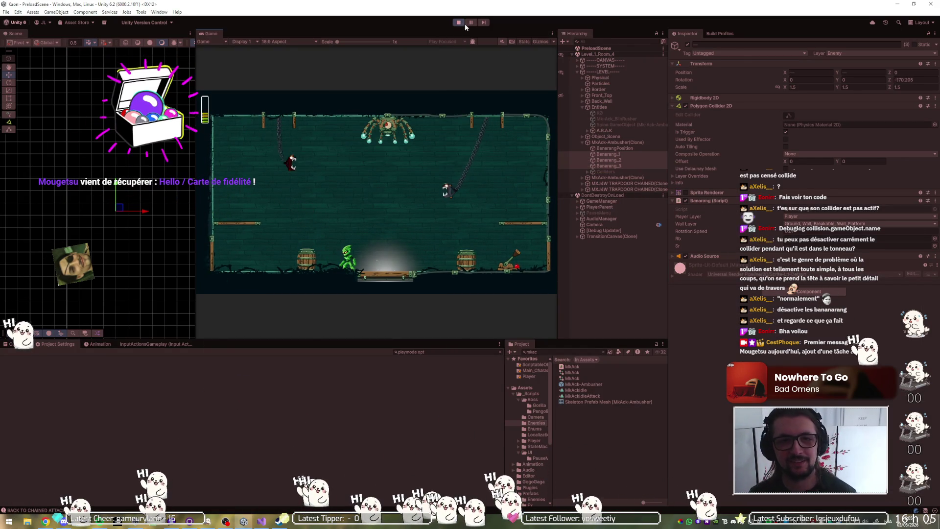
# Put the paused Banarang_1–3 on the Default layer and return to Visual Studio's breakpoint
pyautogui.click(471, 22)
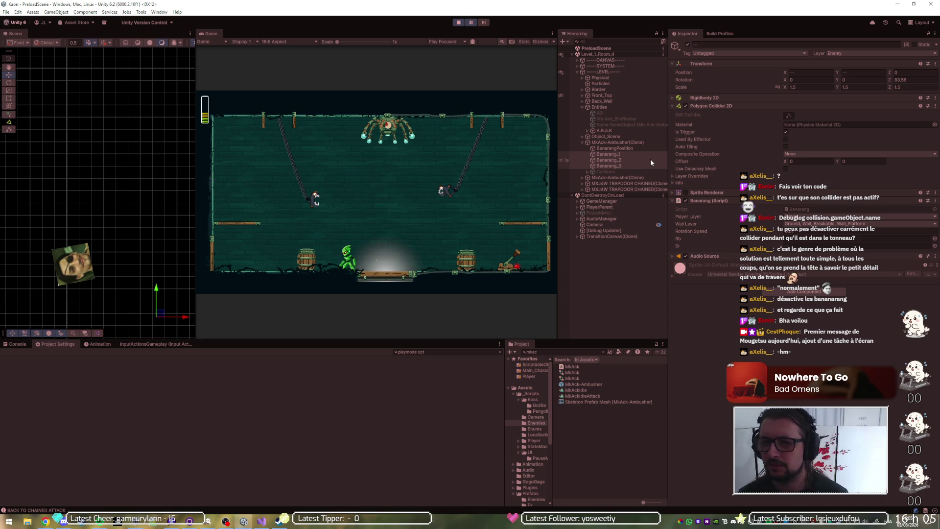
pyautogui.click(843, 54)
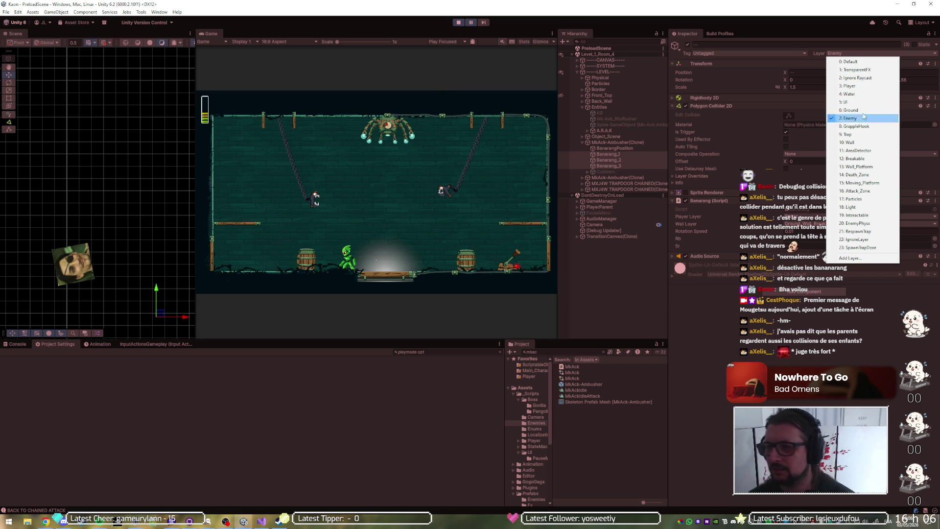
pyautogui.click(849, 62)
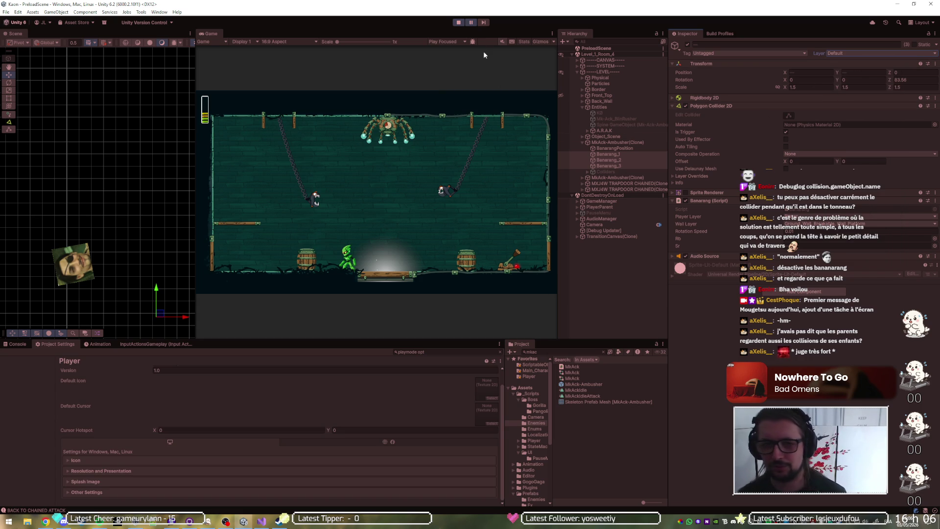
pyautogui.click(468, 25)
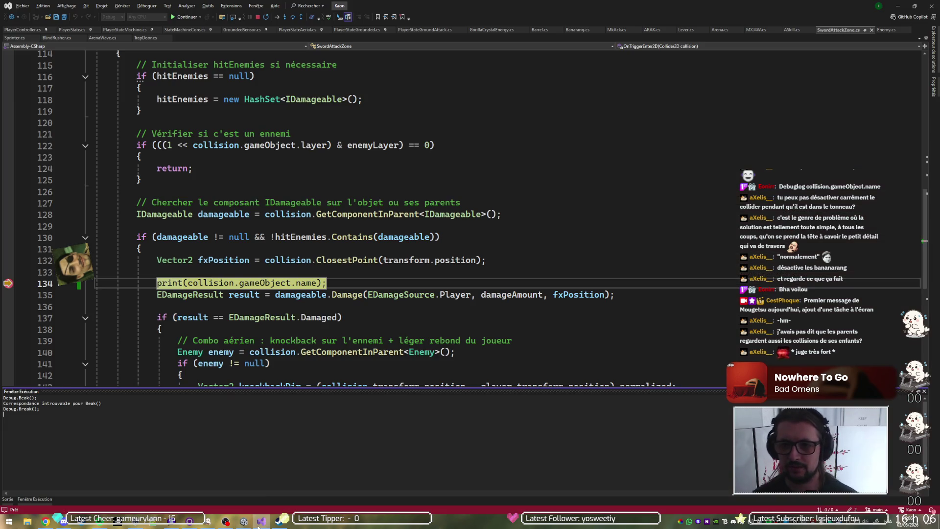
pyautogui.click(265, 503)
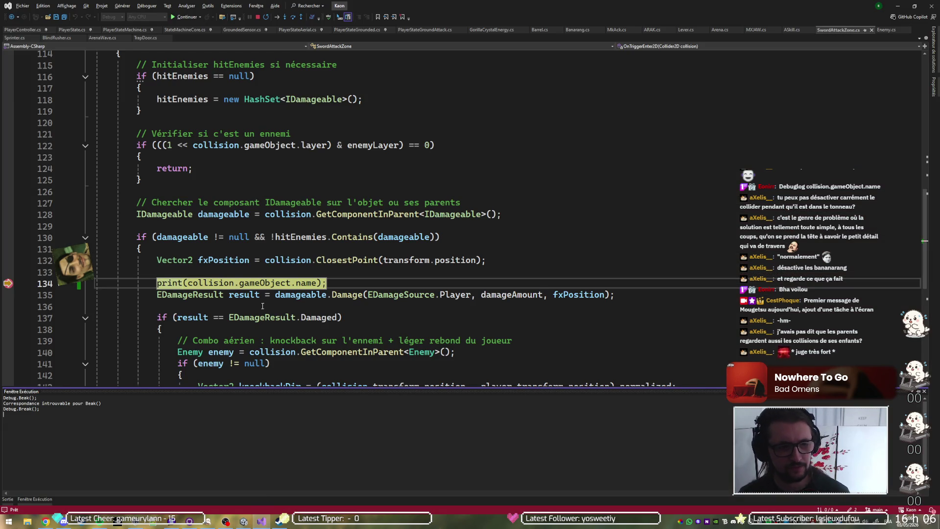
# End the Visual Studio debugging session
pyautogui.moveTo(287, 283)
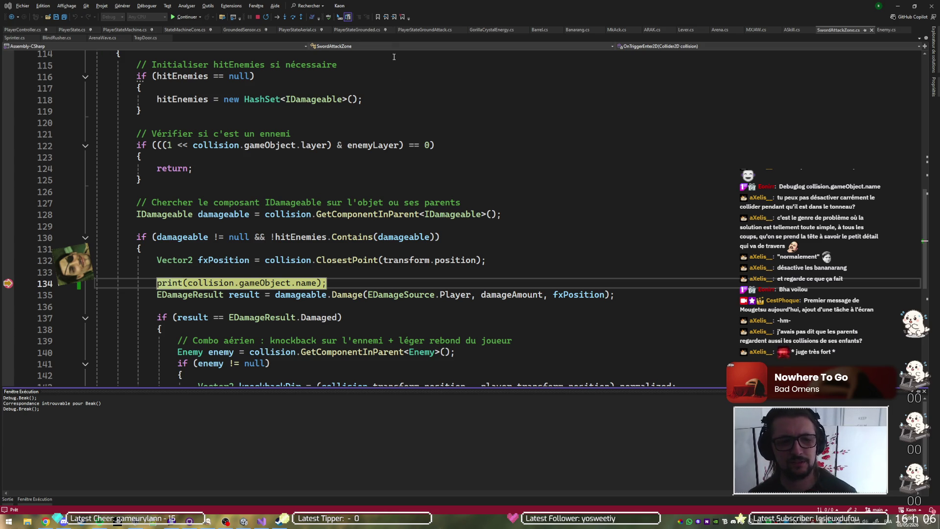
pyautogui.click(387, 179)
pyautogui.hotkey('shift', 'F5')
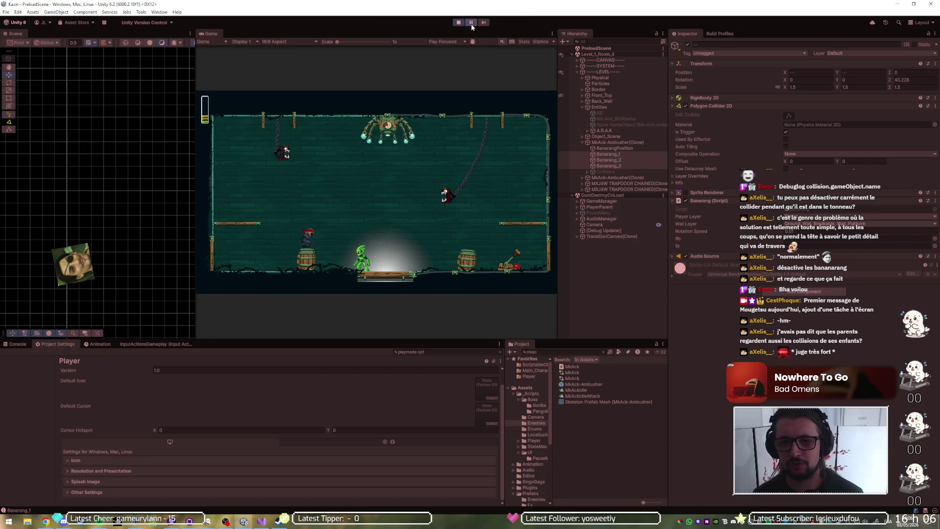
# Make the level visible in the Scene view, frame the room, and stop the game
pyautogui.click(620, 143)
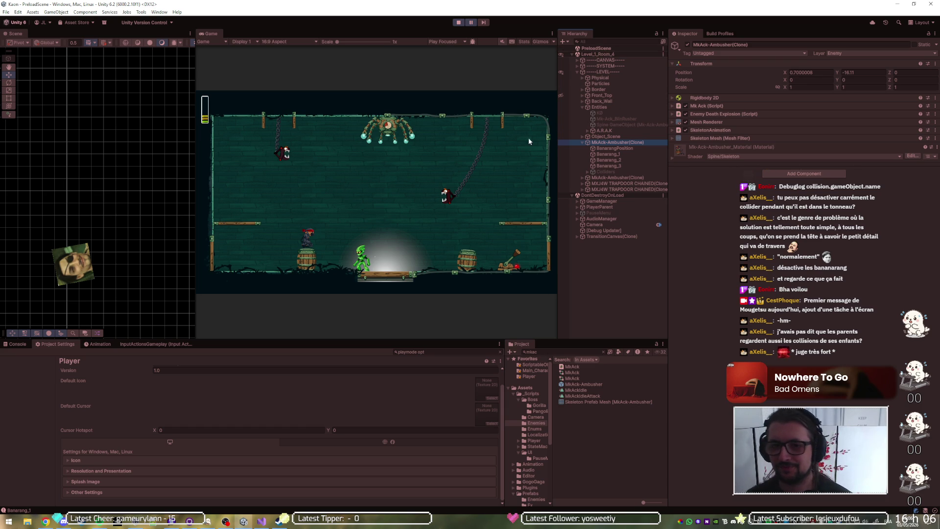
pyautogui.click(561, 238)
pyautogui.scroll(-5, 157, 275)
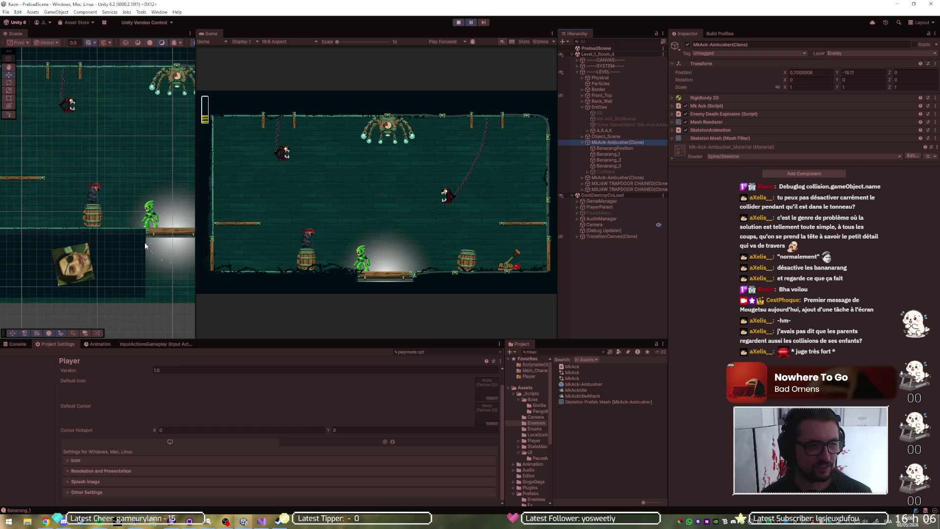
pyautogui.moveTo(89, 223); pyautogui.dragTo(74, 218)
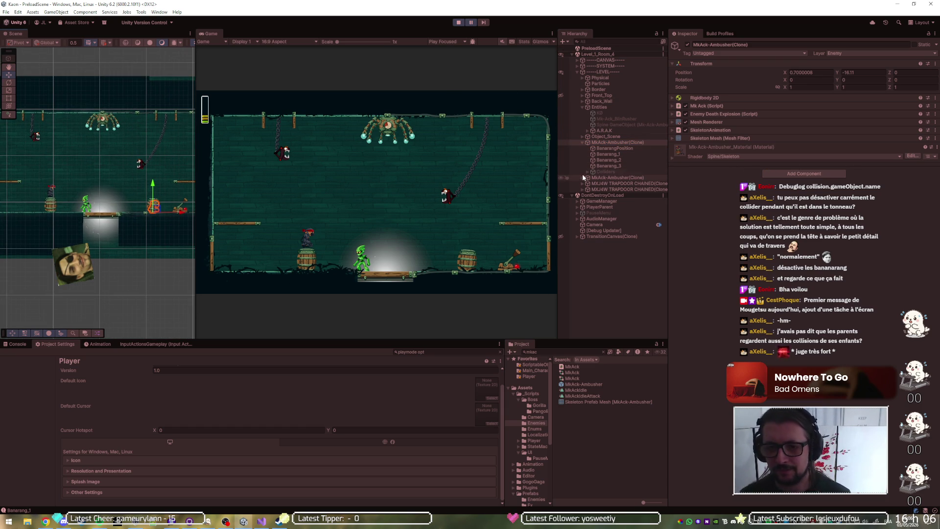
pyautogui.click(458, 22)
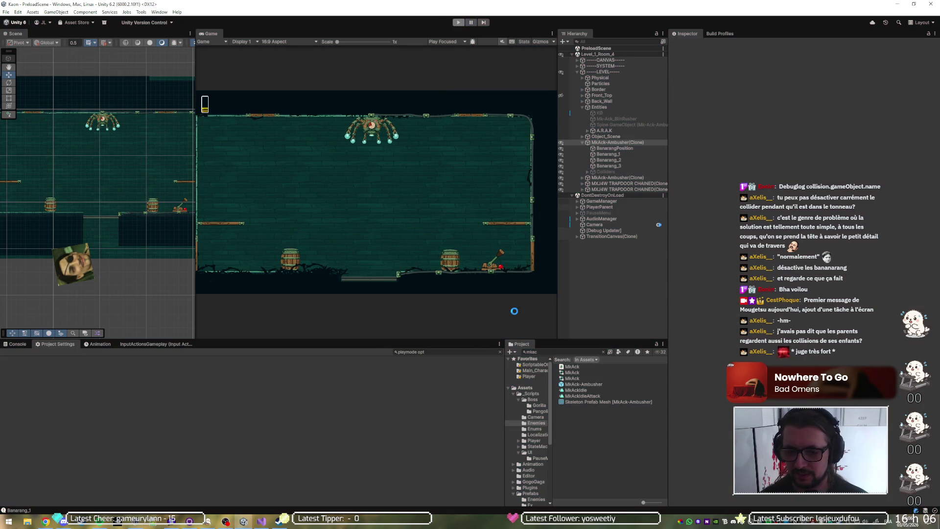
# Put the prefab's Banarang_1, Banarang_2 and Banarang_3 on the Default layer, then run the game
pyautogui.doubleClick(590, 384)
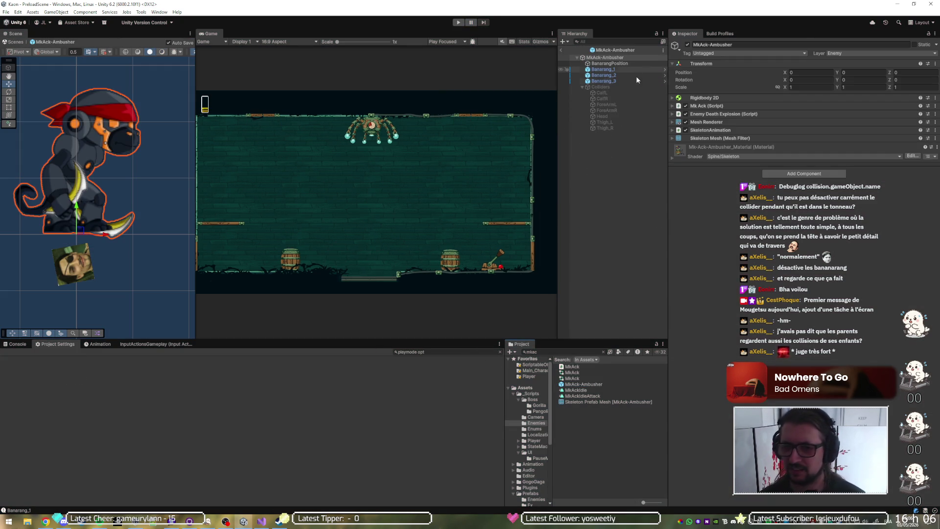
pyautogui.click(624, 69)
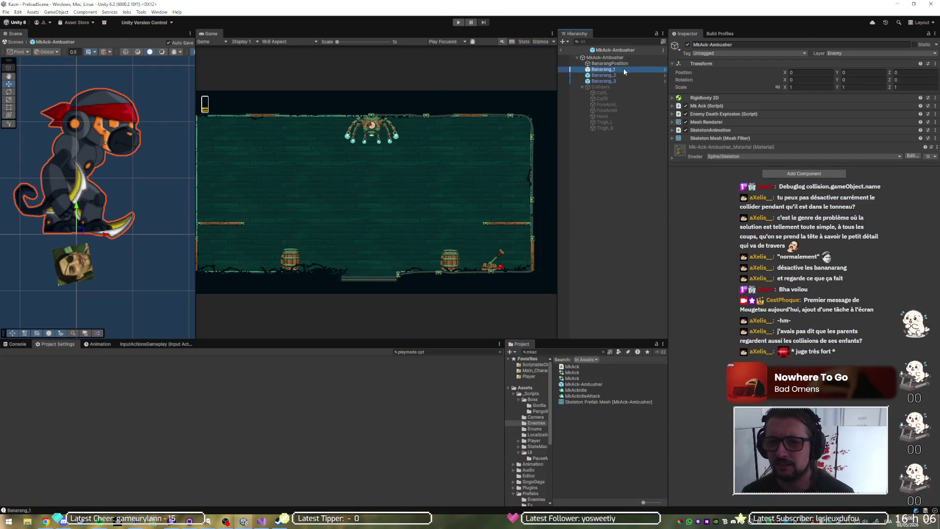
pyautogui.keyDown('shift'); pyautogui.click(624, 80); pyautogui.keyUp('shift')
pyautogui.click(838, 54)
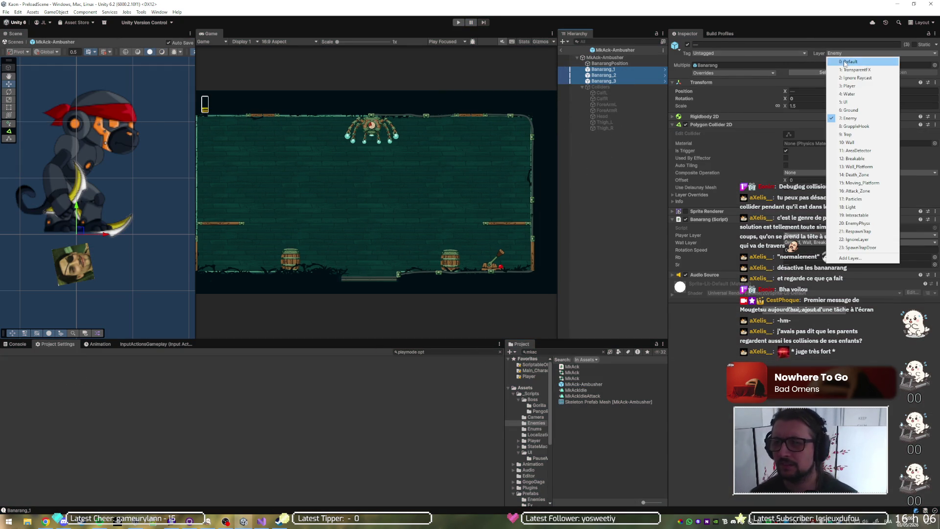
pyautogui.click(844, 62)
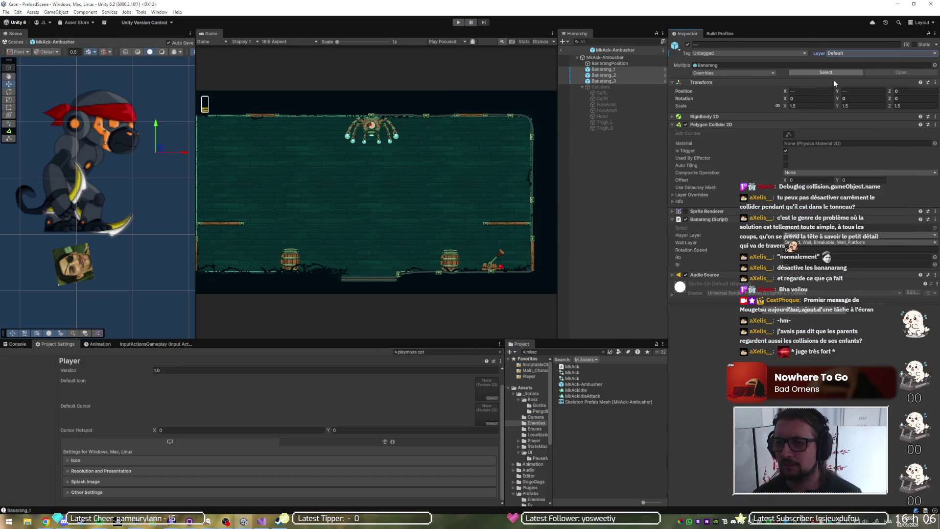
pyautogui.click(459, 23)
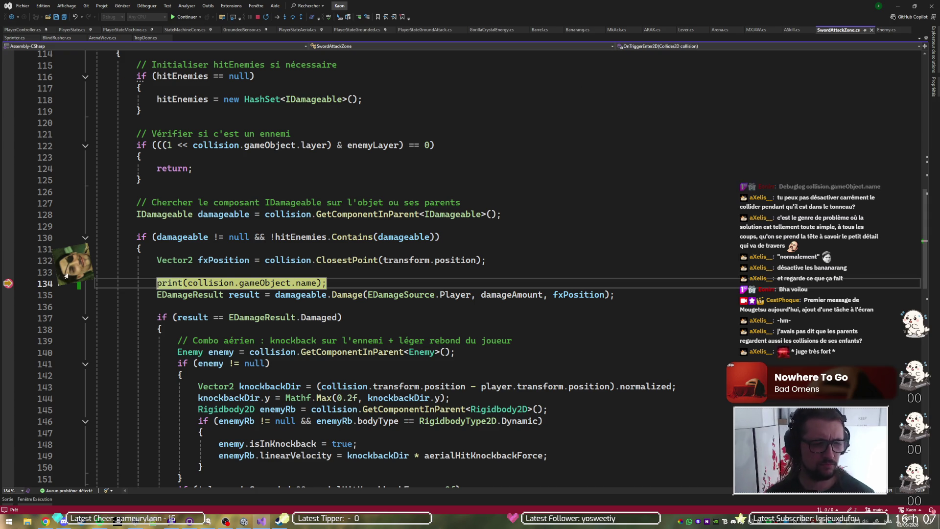
# Clear the line 134 breakpoint and resume the game so it loads Level_1_Room_3
pyautogui.click(8, 283)
pyautogui.press('F5')
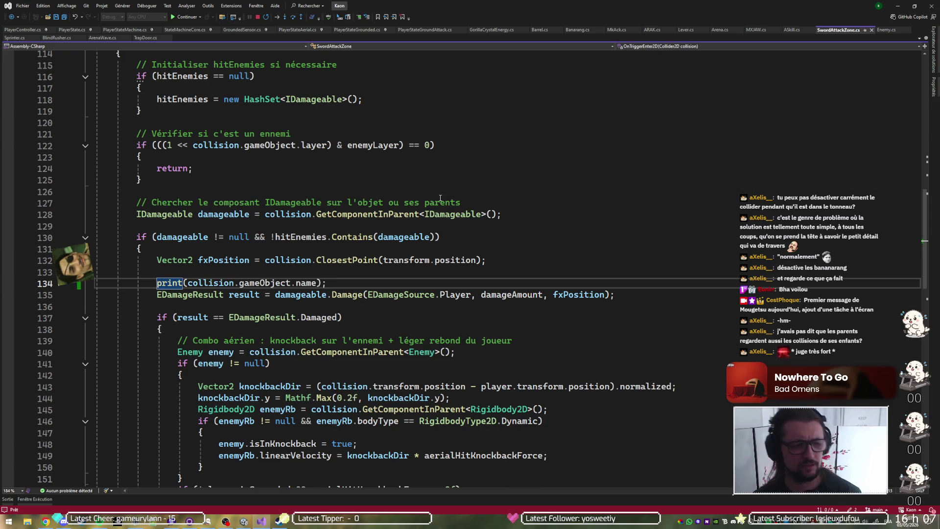
pyautogui.hotkey('alt', 'Tab')
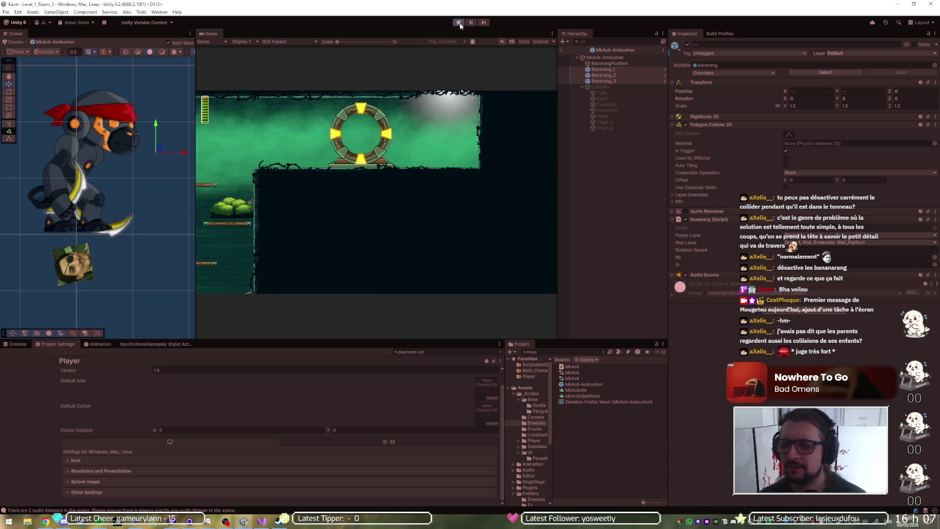
# Stop Play mode and switch the Banarang prefab's layer from Enemy to Default
pyautogui.click(459, 23)
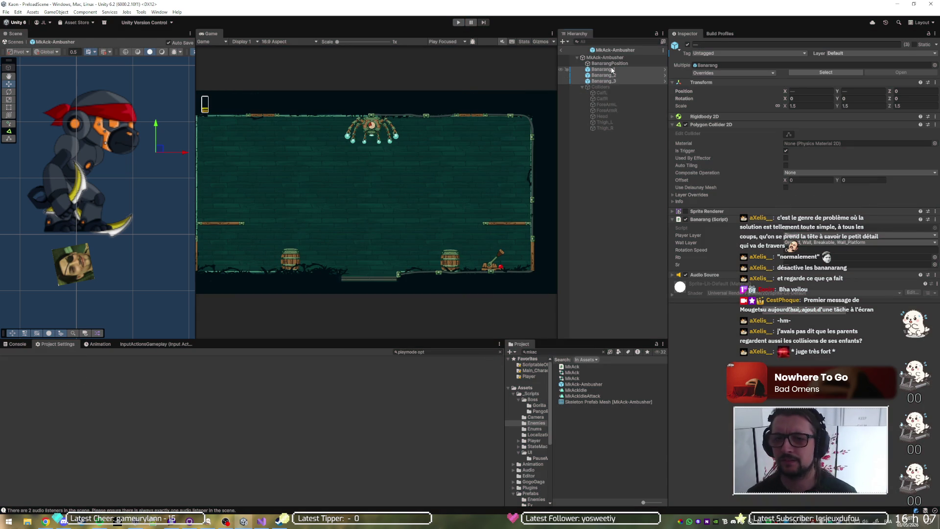
pyautogui.doubleClick(613, 80)
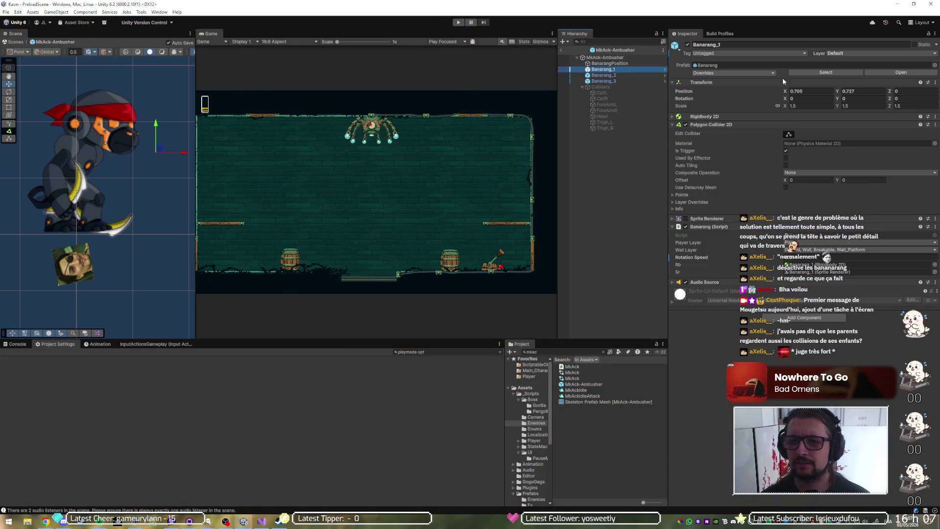
pyautogui.click(860, 51)
pyautogui.click(863, 60)
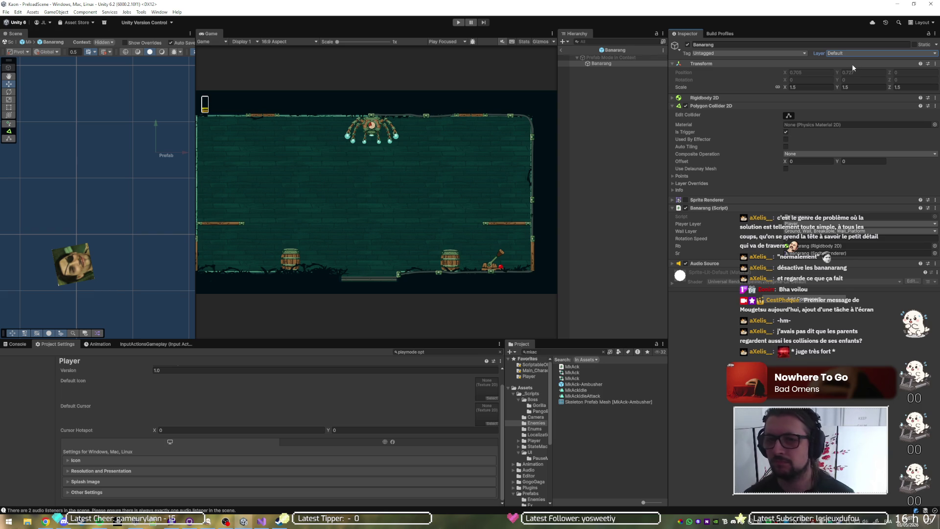
pyautogui.click(633, 225)
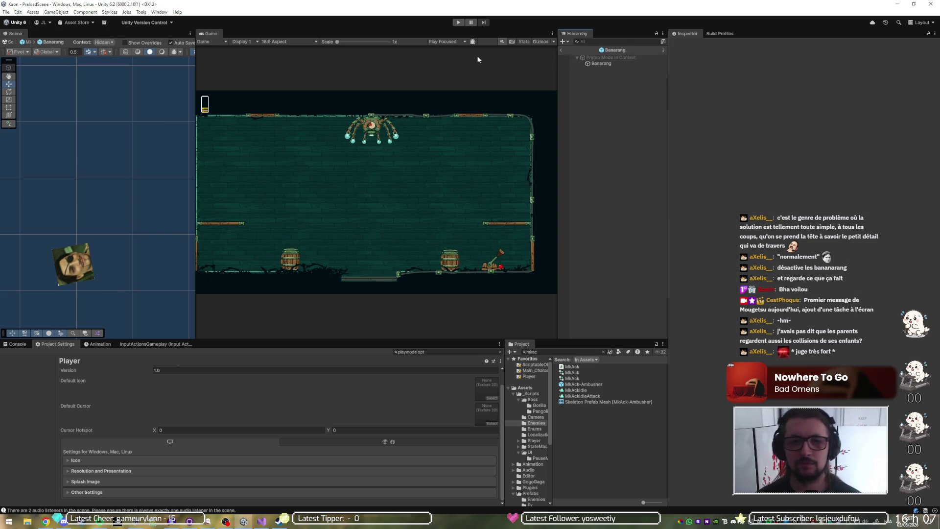
pyautogui.click(278, 522)
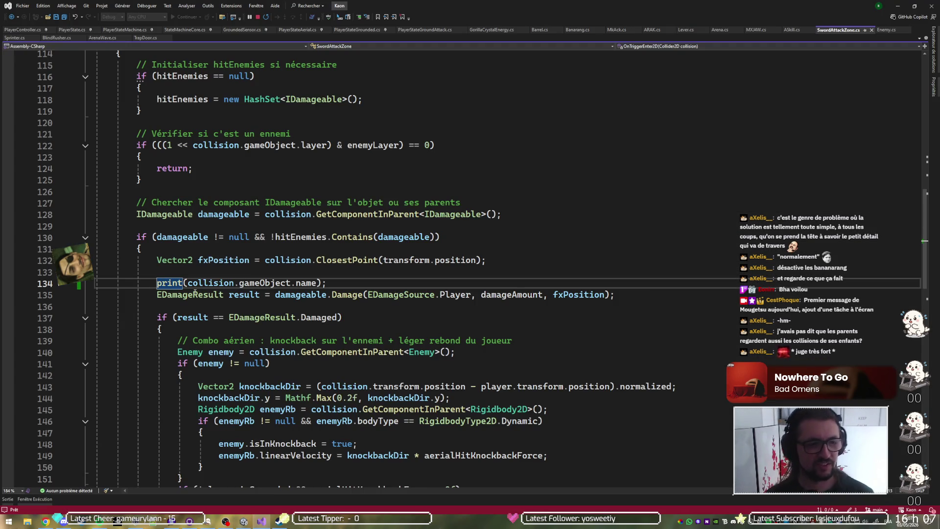
pyautogui.click(897, 5)
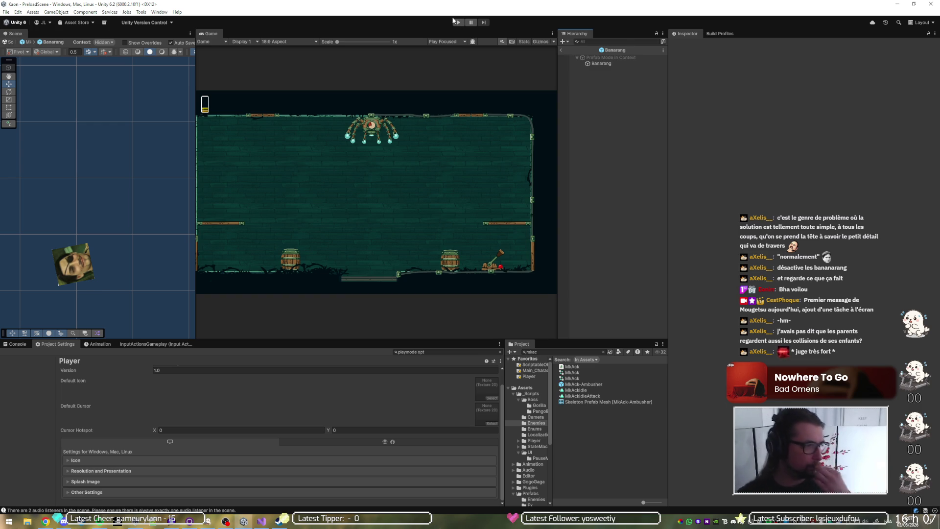
# Select the Banarang root to check its Default layer and trigger Polygon Collider 2D
pyautogui.click(617, 63)
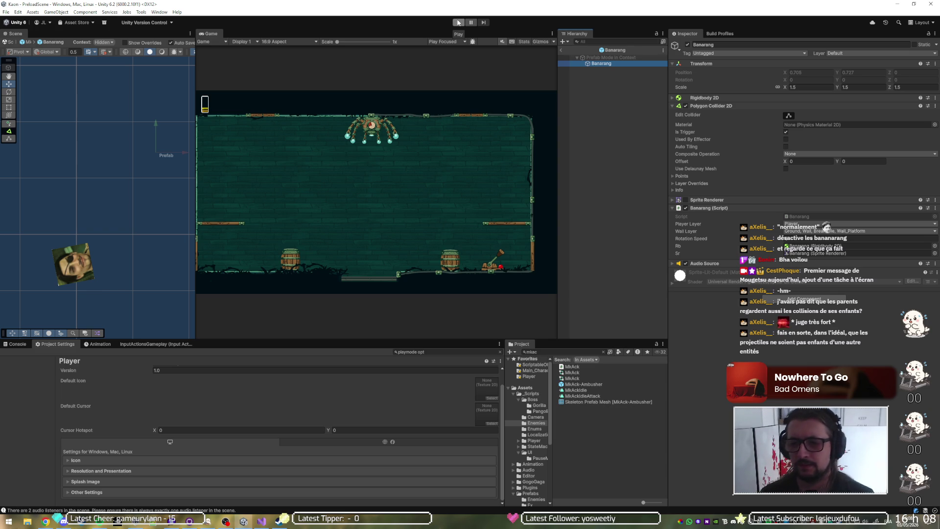
# Leave Prefab Mode and open the MkAck-Ambusher prefab from the Project panel
pyautogui.click(459, 23)
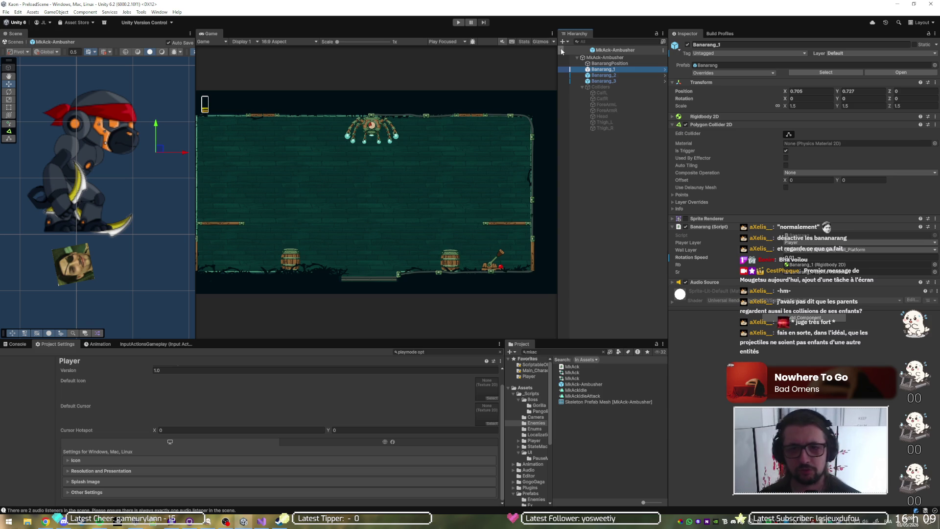
pyautogui.click(561, 49)
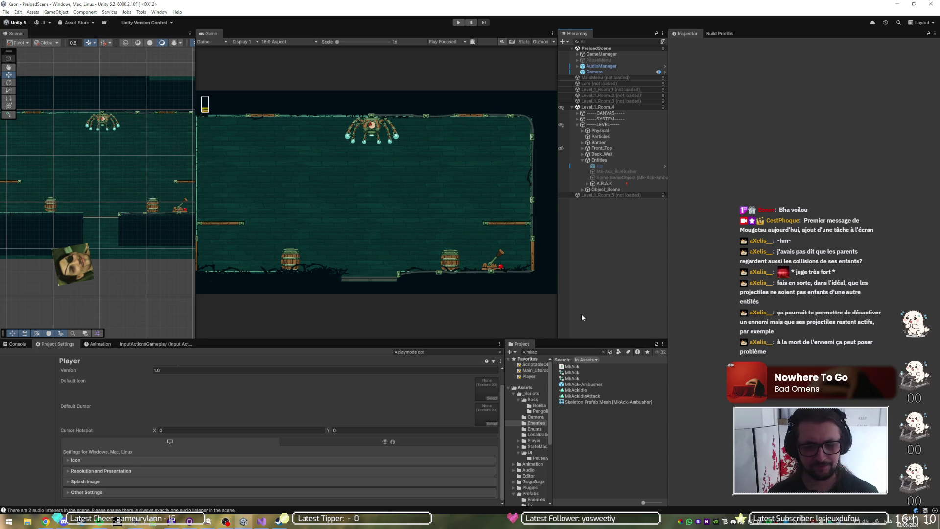
pyautogui.click(591, 385)
pyautogui.doubleClick(591, 385)
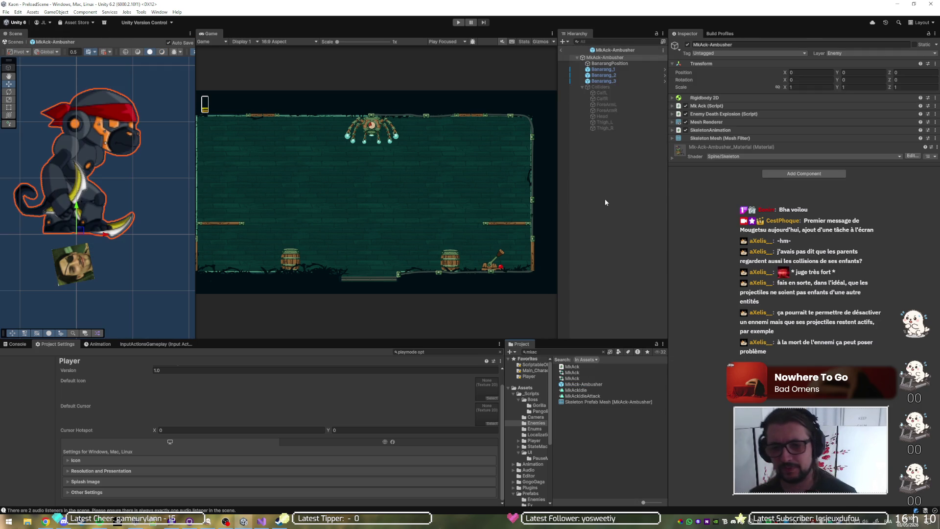
# Check Banarang_3's layer and open its Banarang script in Visual Studio
pyautogui.click(615, 80)
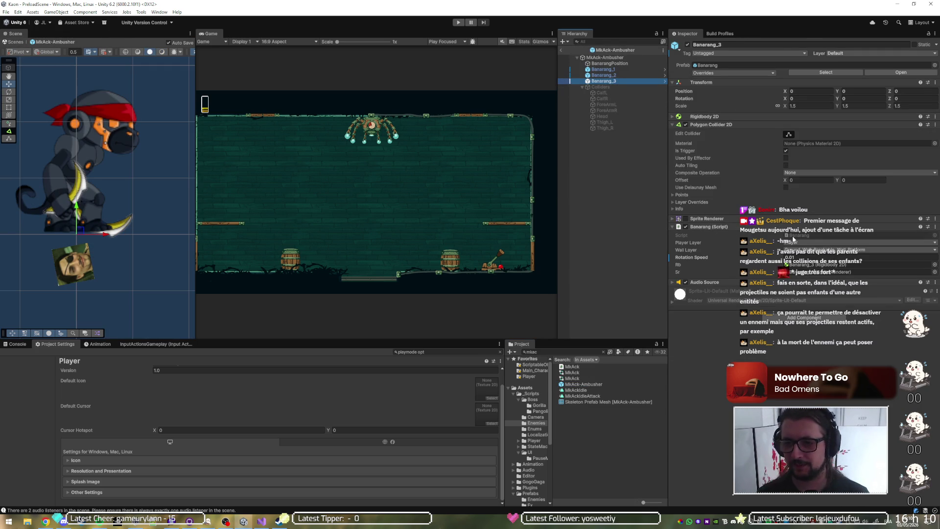
pyautogui.click(794, 235)
pyautogui.doubleClick(795, 234)
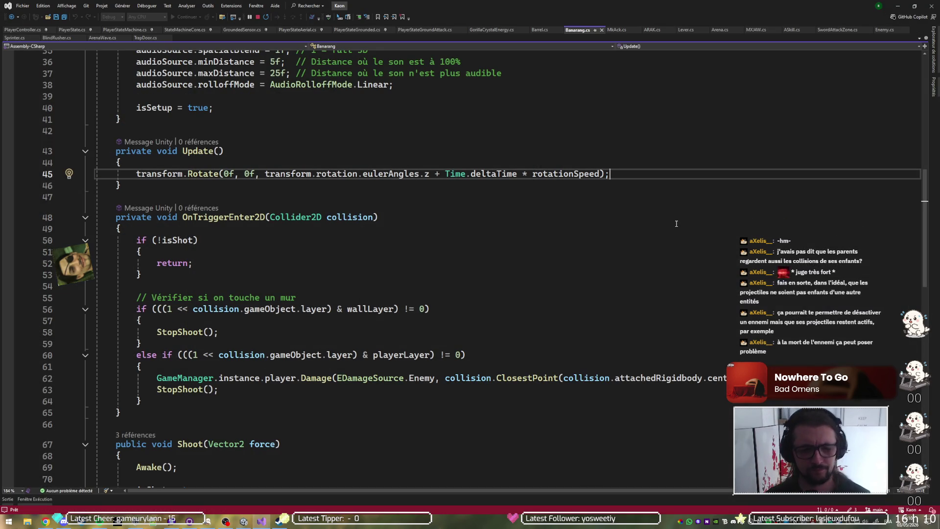
# Scroll Banarang.cs up to its layer mask, rotation speed and component fields
pyautogui.scroll(8, 487, 226)
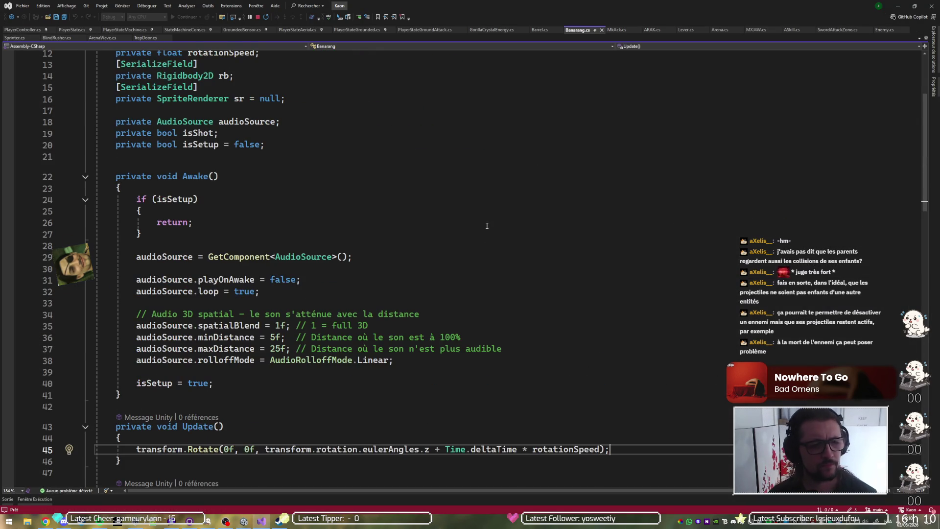
pyautogui.scroll(4, 455, 221)
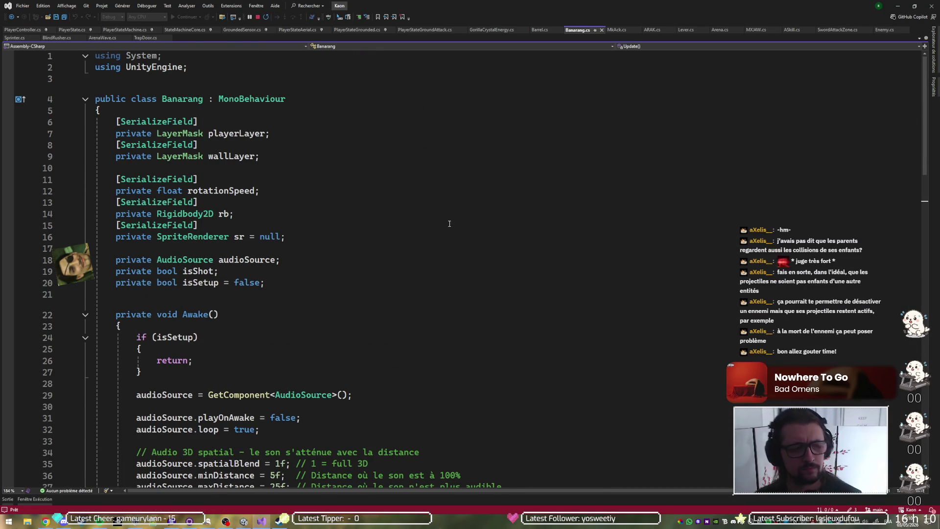
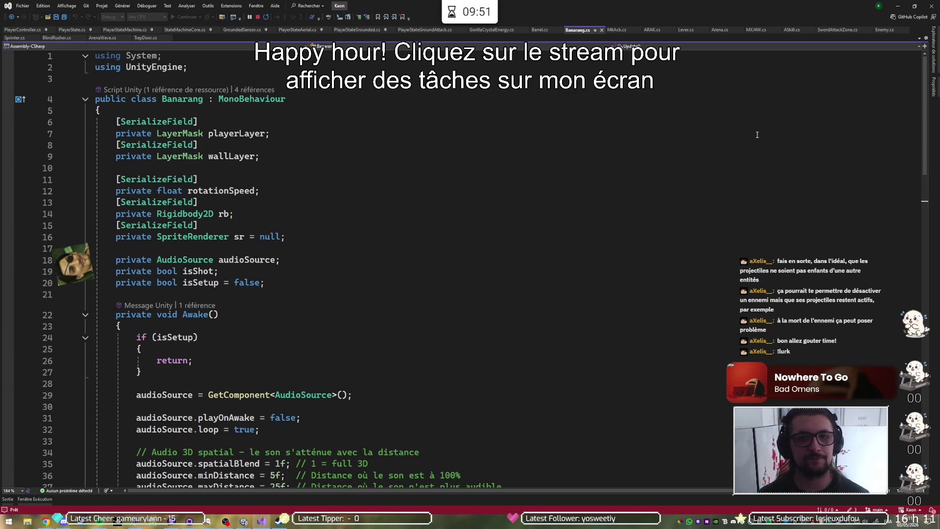
# Switch from the Banarang.cs script in Visual Studio back to the Unity editor
pyautogui.click(897, 6)
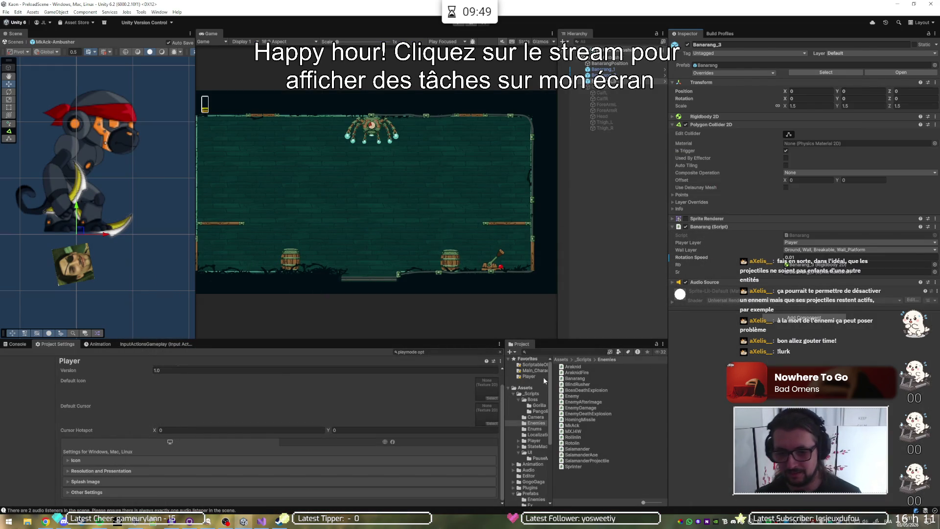
# In the _Scripts folder, create a new MonoBehaviour script and start naming it BanarangPool
pyautogui.click(532, 394)
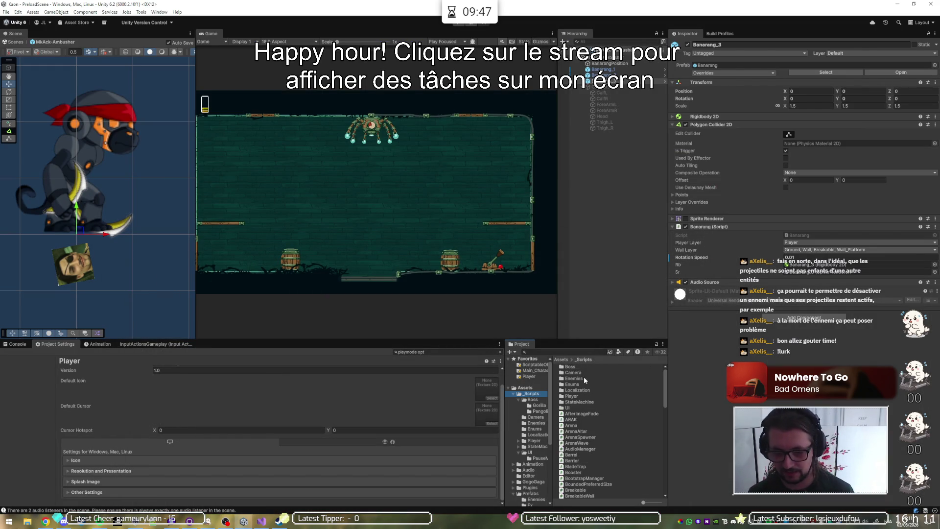
pyautogui.click(604, 414)
pyautogui.rightClick(604, 414)
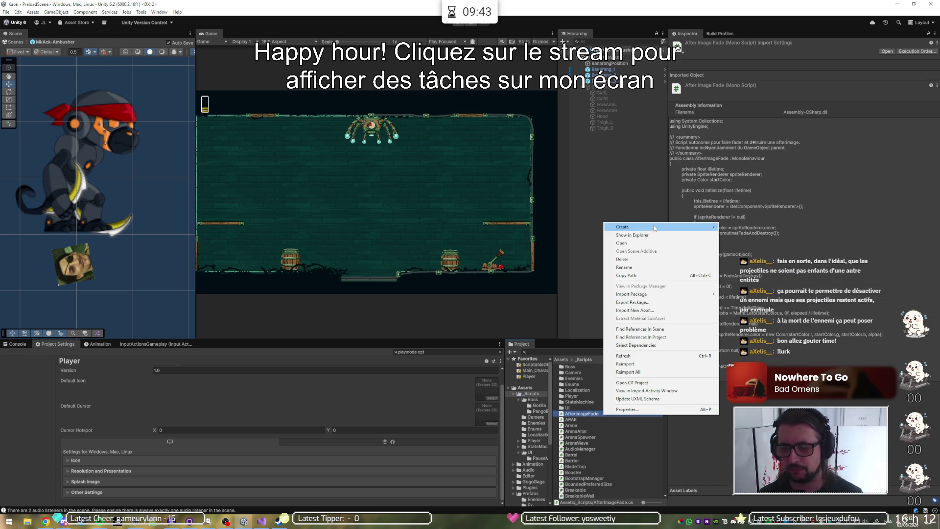
pyautogui.moveTo(657, 230)
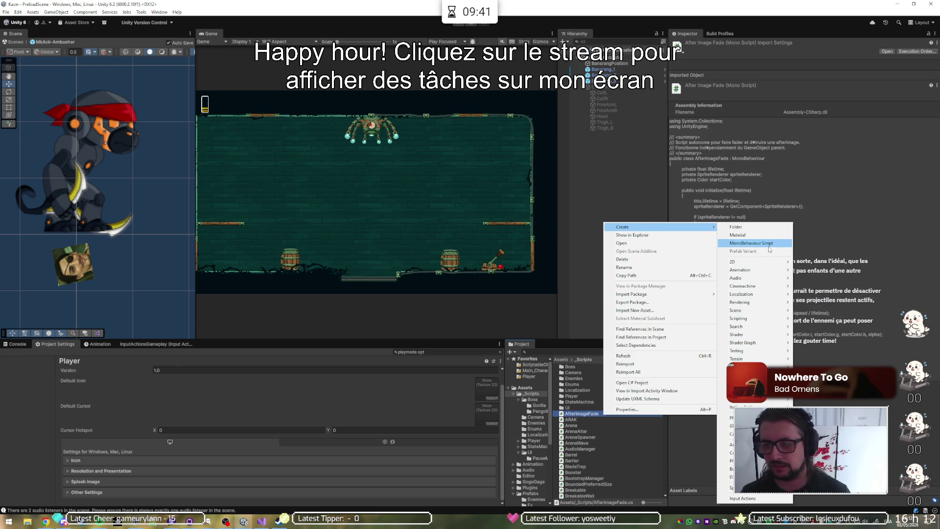
pyautogui.click(766, 243)
pyautogui.write('Bararang')
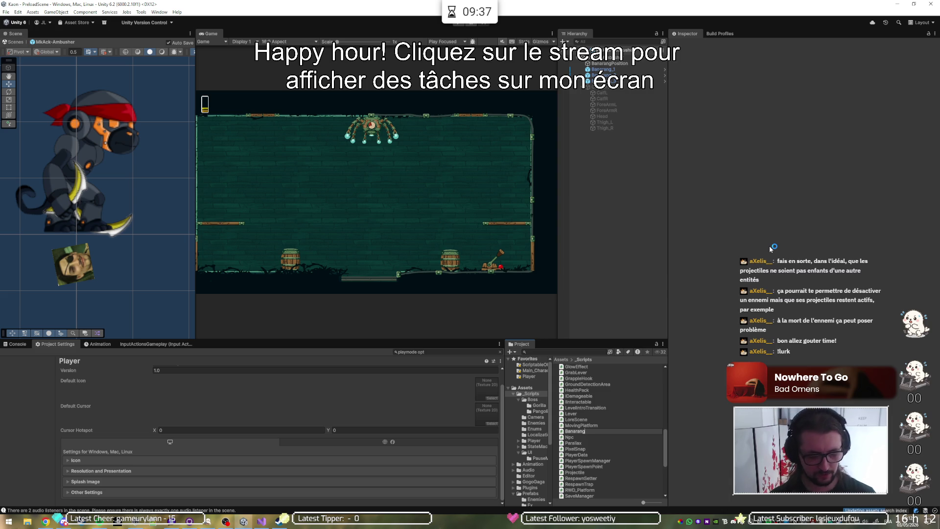
pyautogui.write('ol')
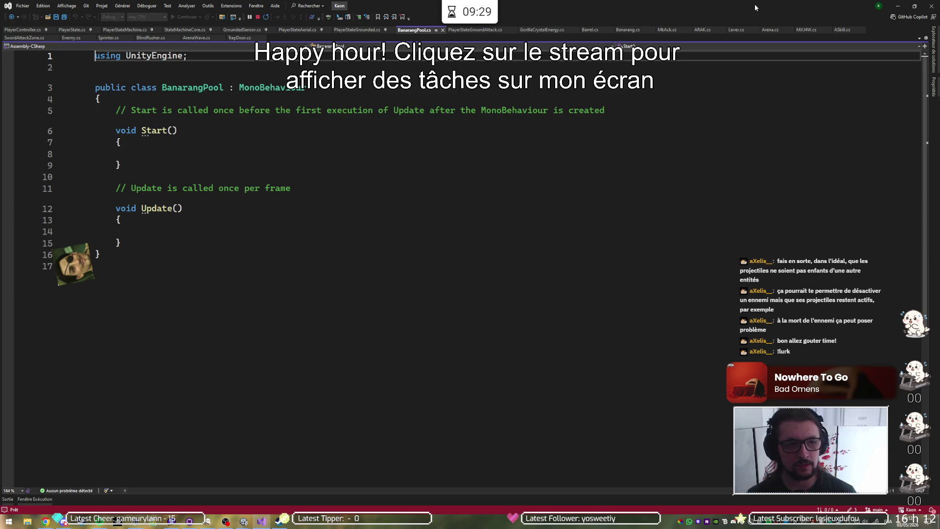
# Select the template Start and Update methods in BanarangPool.cs
pyautogui.moveTo(142, 243)
pyautogui.mouseDown()
pyautogui.moveTo(147, 179)
pyautogui.moveTo(197, 102)
pyautogui.mouseUp()
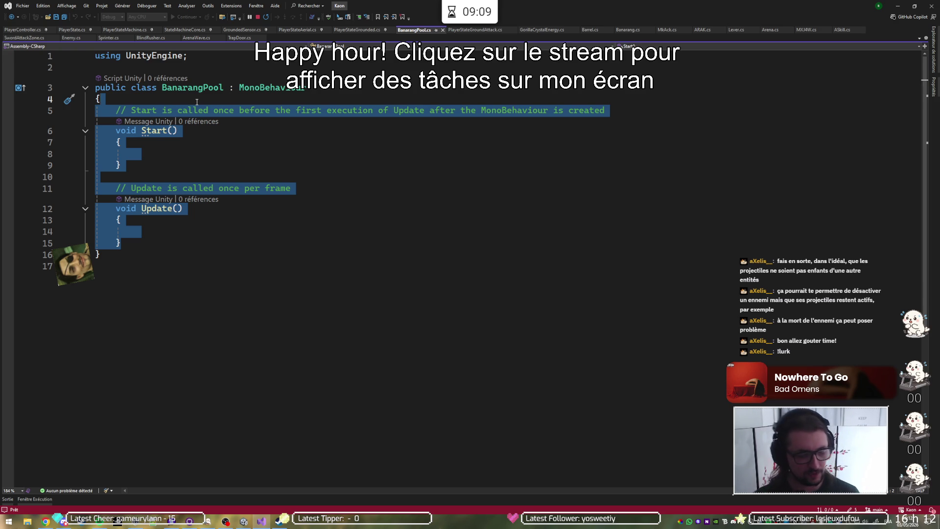
# Replace the template methods with a 'public static BanarangPool instance = null;' field
pyautogui.press('Return')
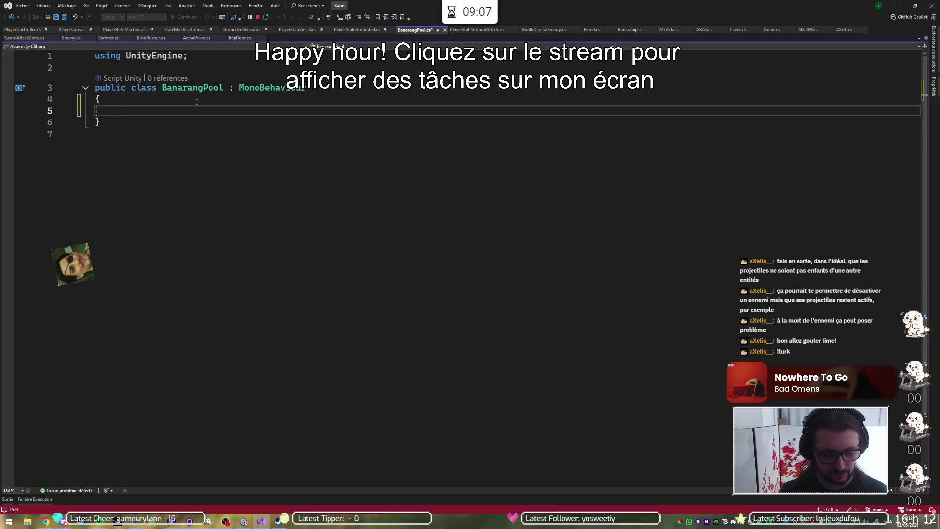
pyautogui.write('pupblic stat')
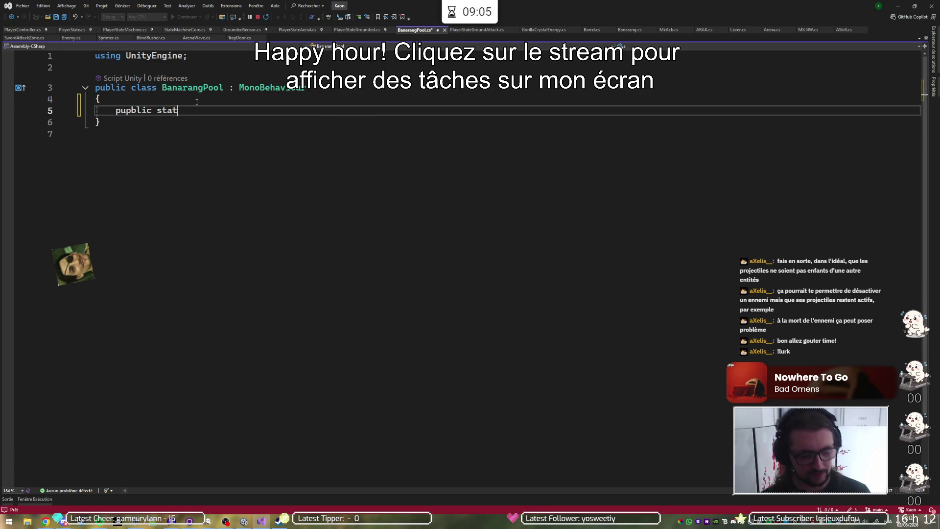
pyautogui.write('ic')
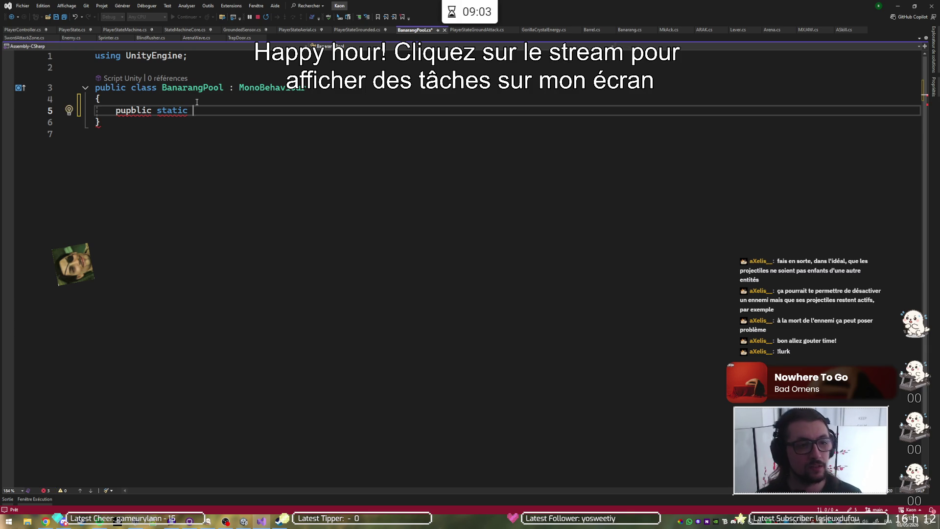
pyautogui.press('Home')
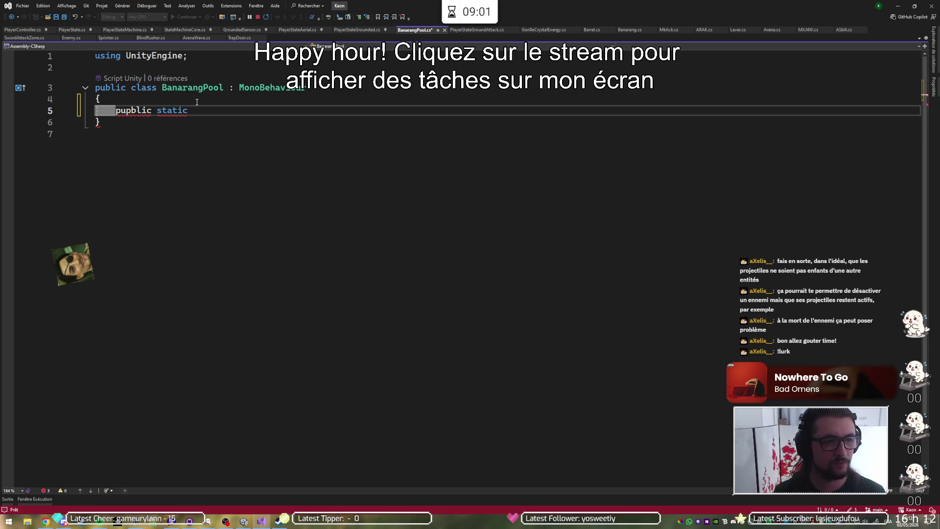
pyautogui.press('Right')
pyautogui.press('Right')
pyautogui.press('Delete')
pyautogui.press('End')
pyautogui.write('Banarang')
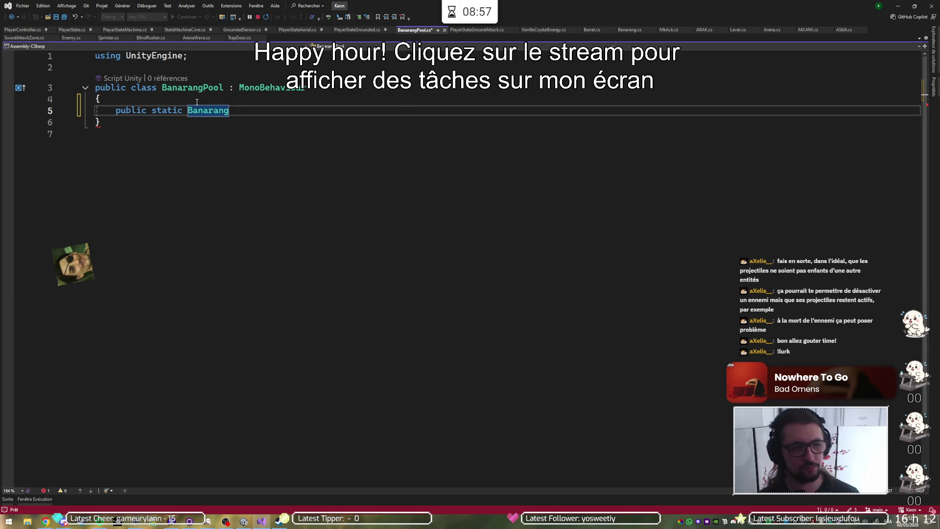
pyautogui.write('Pool ')
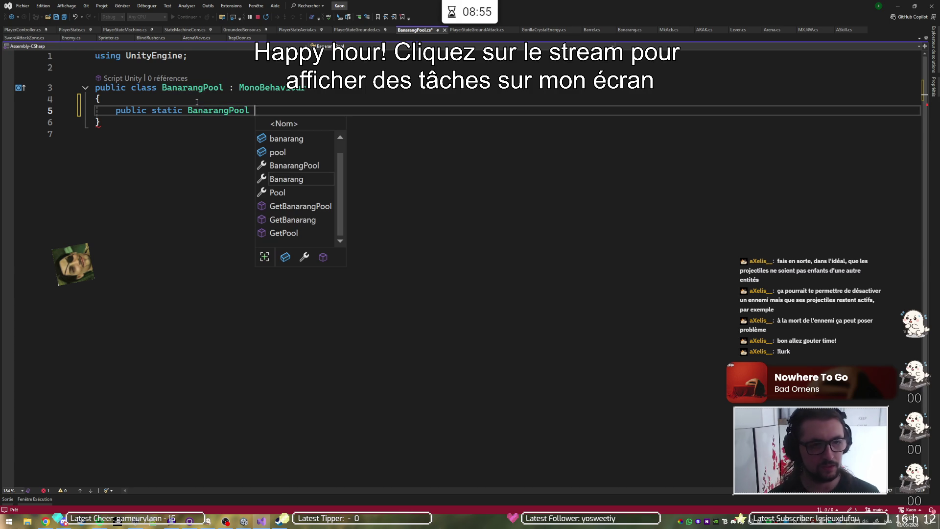
pyautogui.write('instancee')
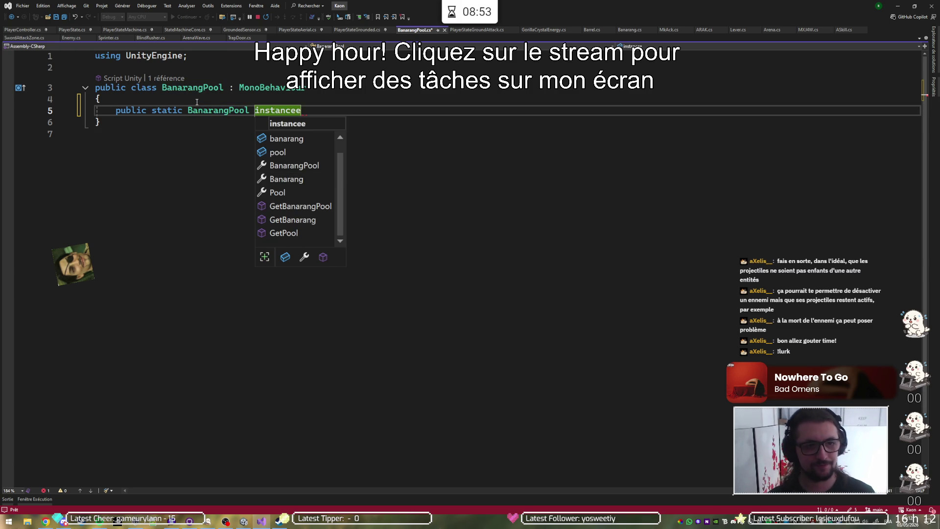
pyautogui.press('BackSpace')
pyautogui.write(' = nulmm')
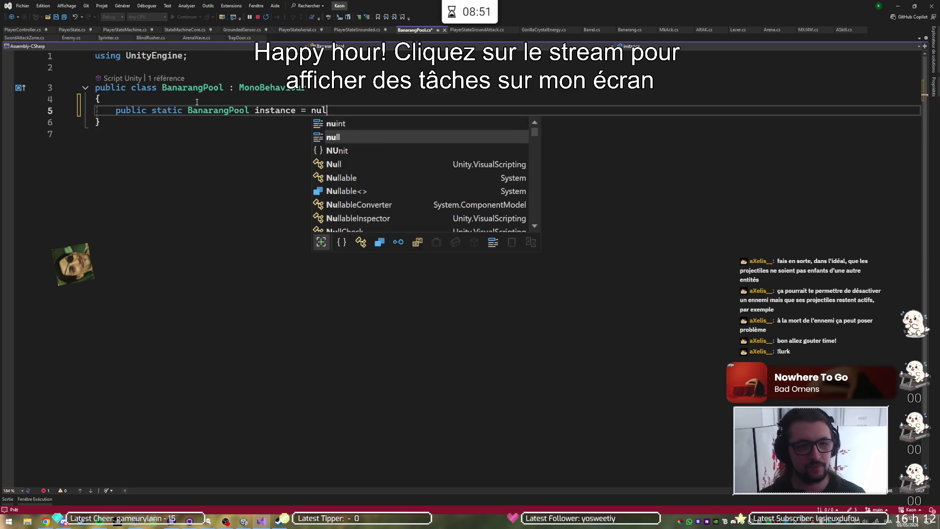
pyautogui.press('BackSpace')
pyautogui.press('BackSpace')
pyautogui.write('l;')
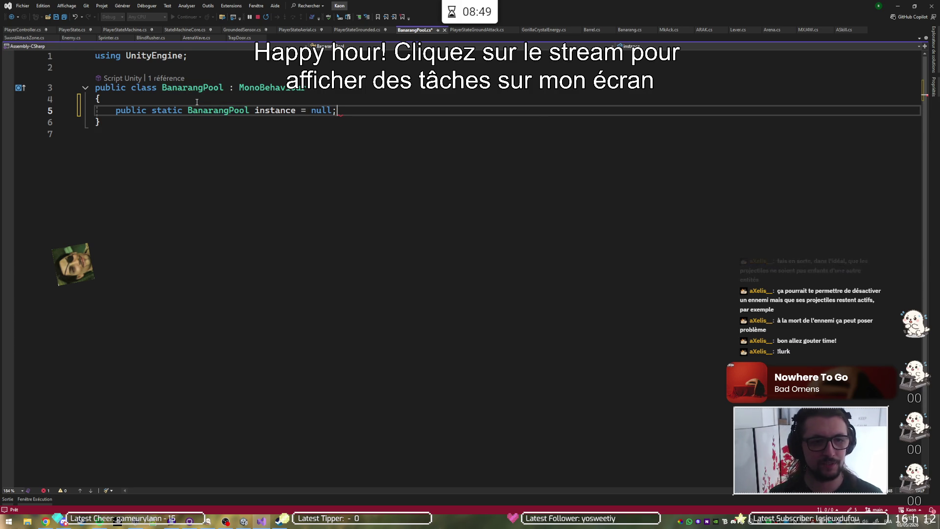
pyautogui.press('Return')
pyautogui.press('Return')
# Add an Awake method containing an 'if (instance != null)' check
pyautogui.write('Awaitable')
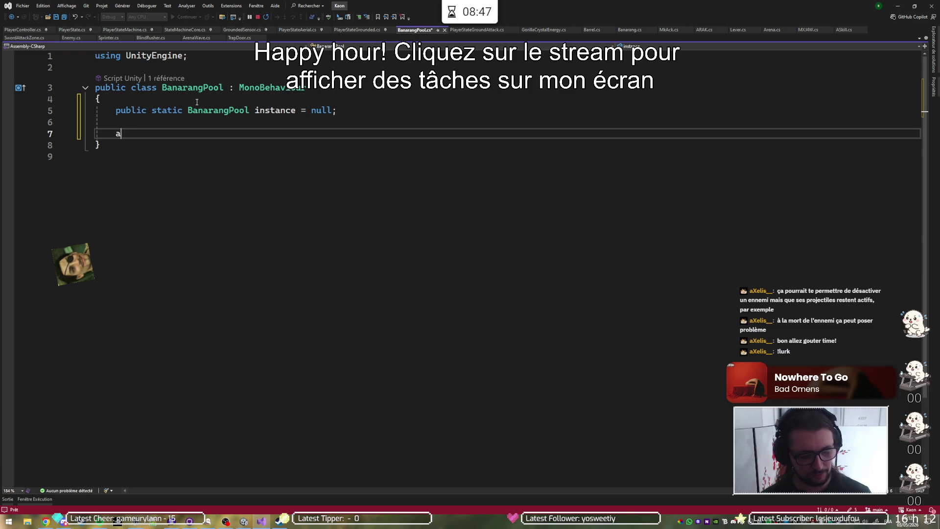
pyautogui.press('BackSpace')
pyautogui.press('BackSpace')
pyautogui.press('BackSpace')
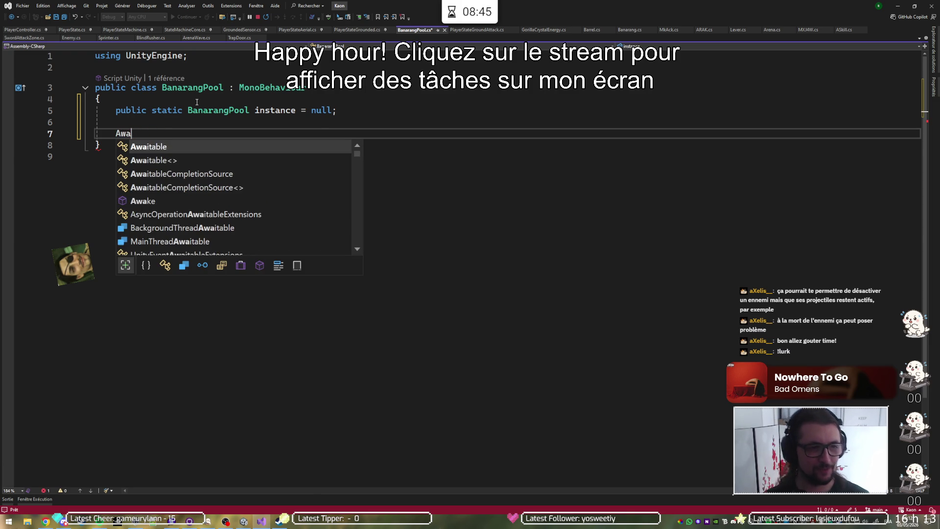
pyautogui.write('k')
pyautogui.press('Tab')
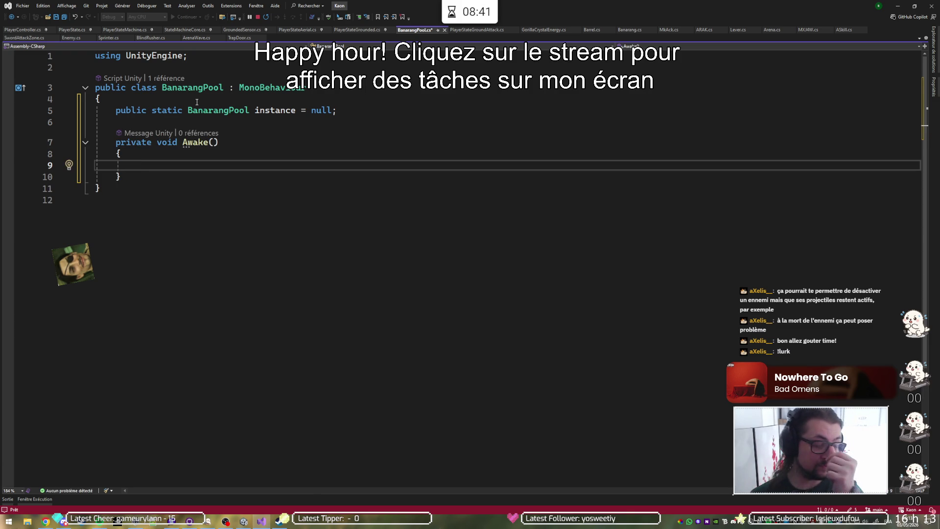
pyautogui.write('if(instance ')
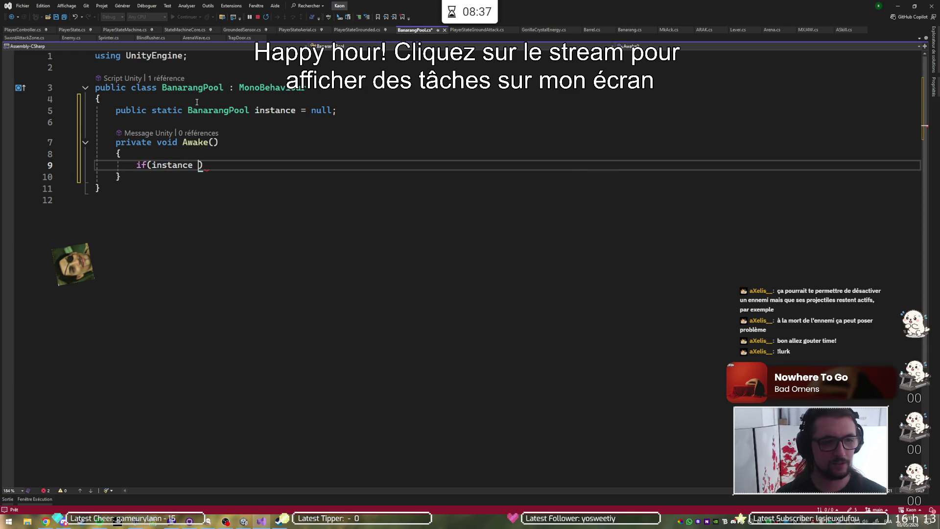
pyautogui.write('!= ,')
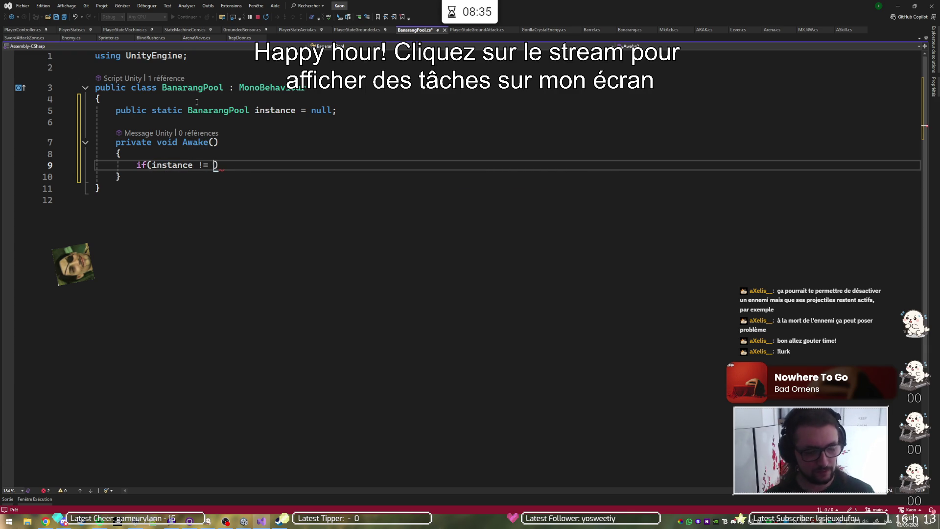
pyautogui.press('BackSpace')
pyautogui.write('null')
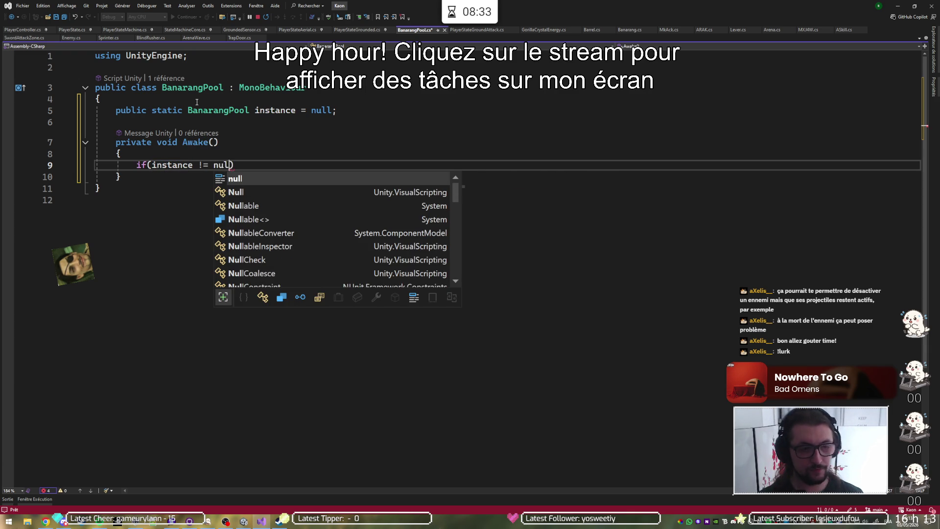
pyautogui.write(')')
pyautogui.press('Return')
pyautogui.write('{')
pyautogui.press('Return')
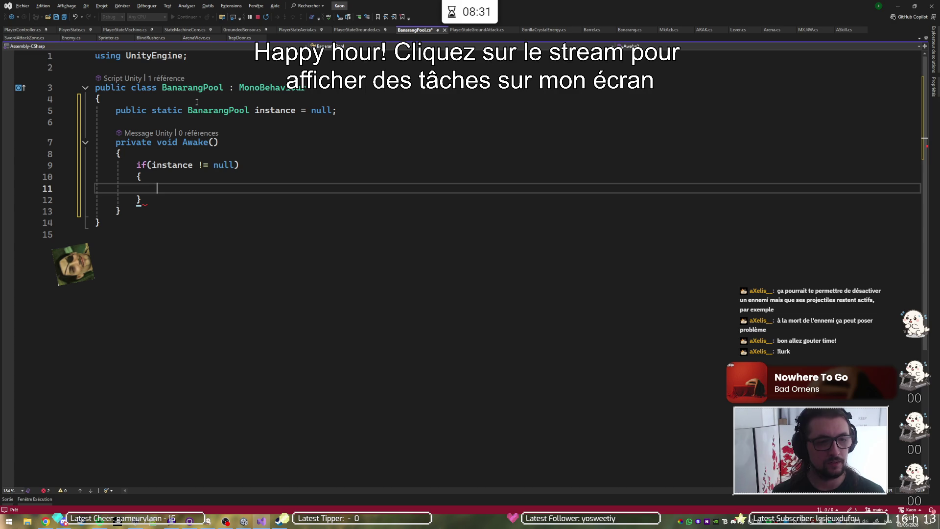
# Inside the check, call Destroy(gameObject) and return
pyautogui.write('Desttroy')
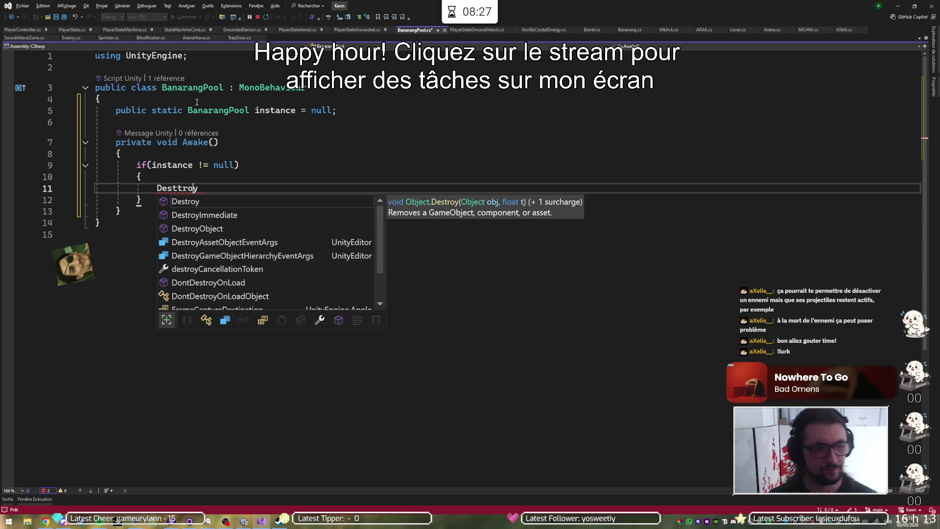
pyautogui.press('BackSpace')
pyautogui.press('BackSpace')
pyautogui.press('BackSpace')
pyautogui.write('troy(g')
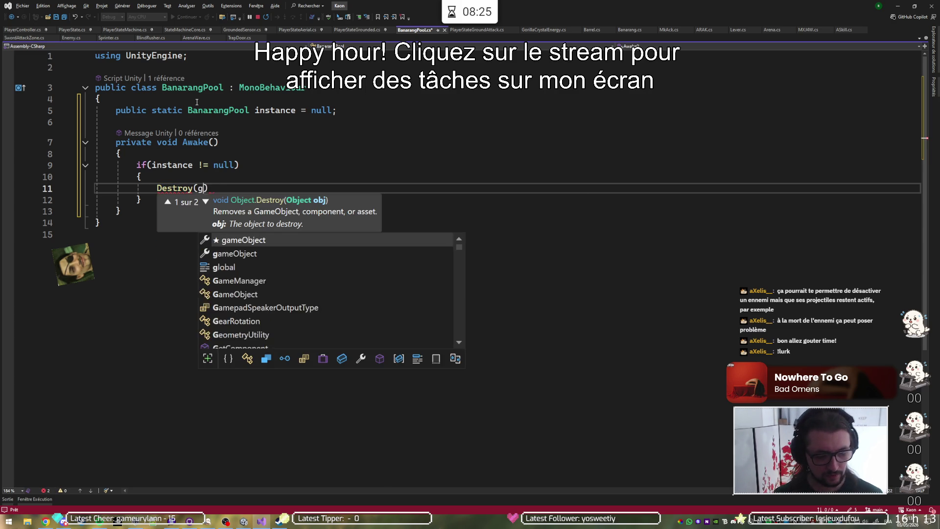
pyautogui.write('ameObject')
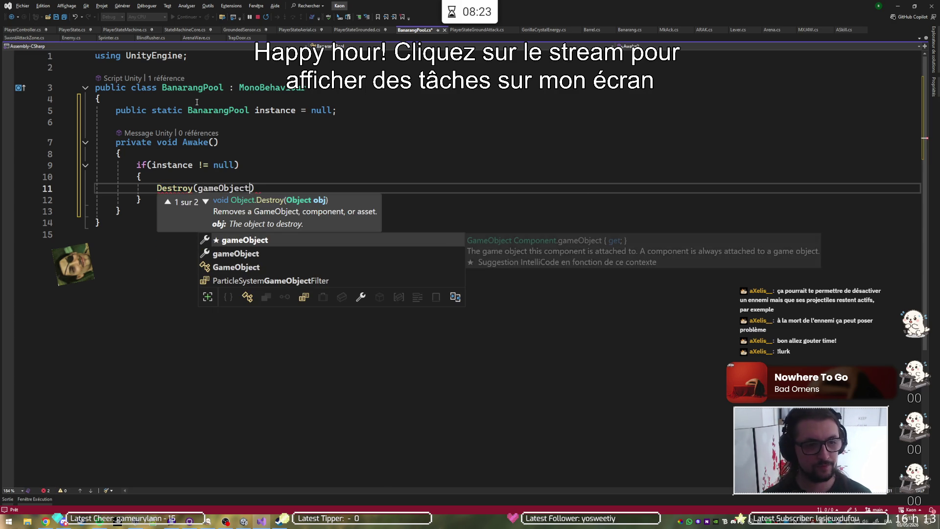
pyautogui.press('Escape')
pyautogui.write(';')
pyautogui.press('Return')
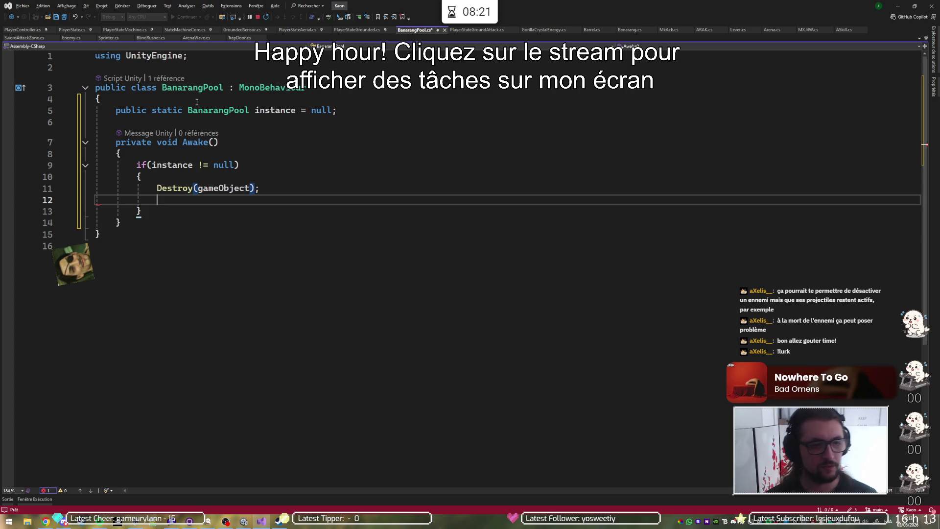
pyautogui.write('rertturn;')
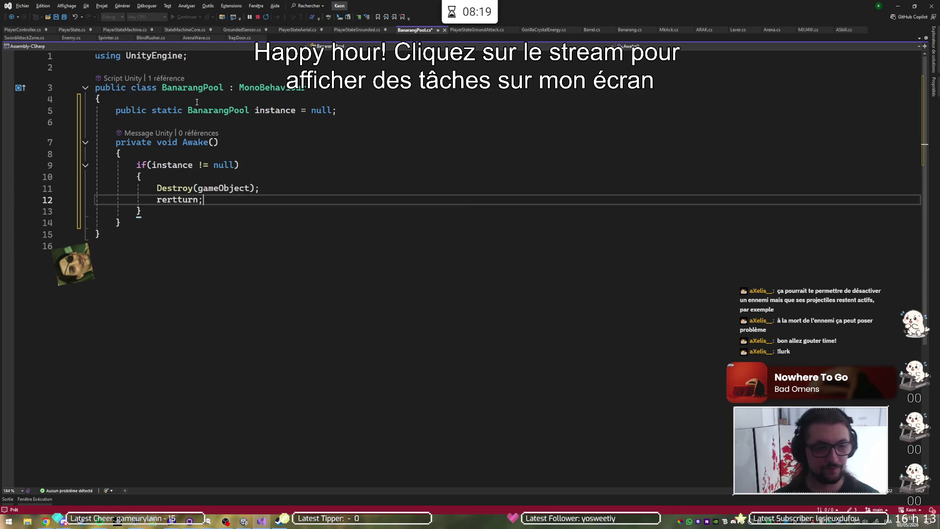
pyautogui.press('BackSpace')
pyautogui.press('BackSpace')
pyautogui.press('BackSpace')
pyautogui.write('t')
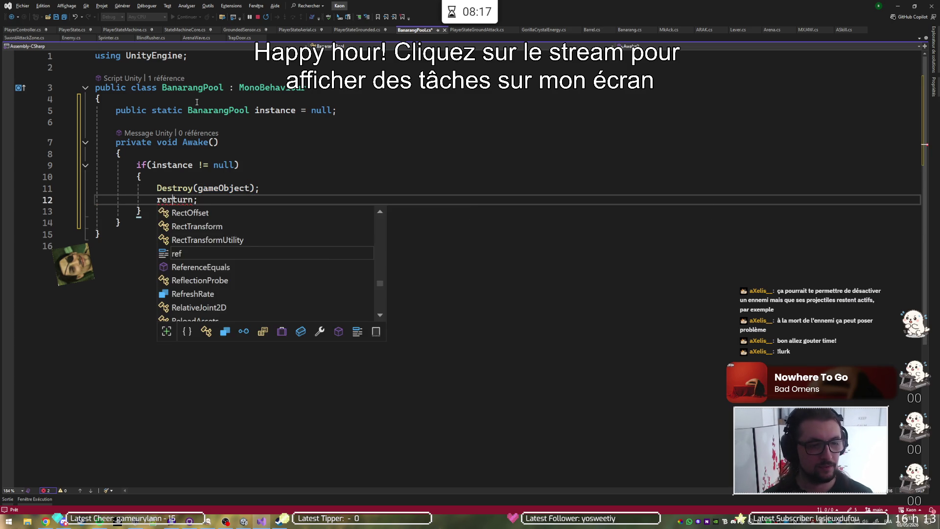
pyautogui.press('End')
pyautogui.press('Return')
pyautogui.press('BackSpace')
pyautogui.press('Down')
pyautogui.press('Return')
pyautogui.press('Return')
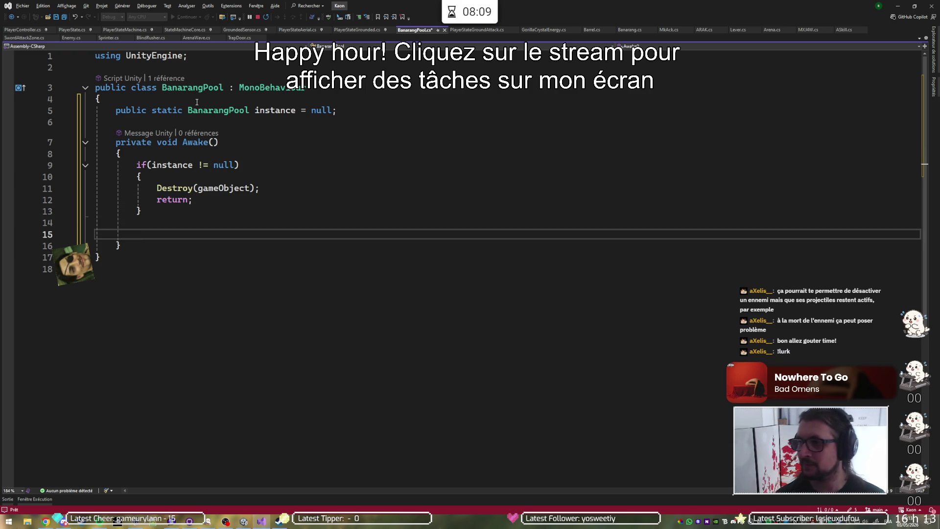
# End Awake with 'instance = this;' and add blank lines above the instance field
pyautogui.write('ins')
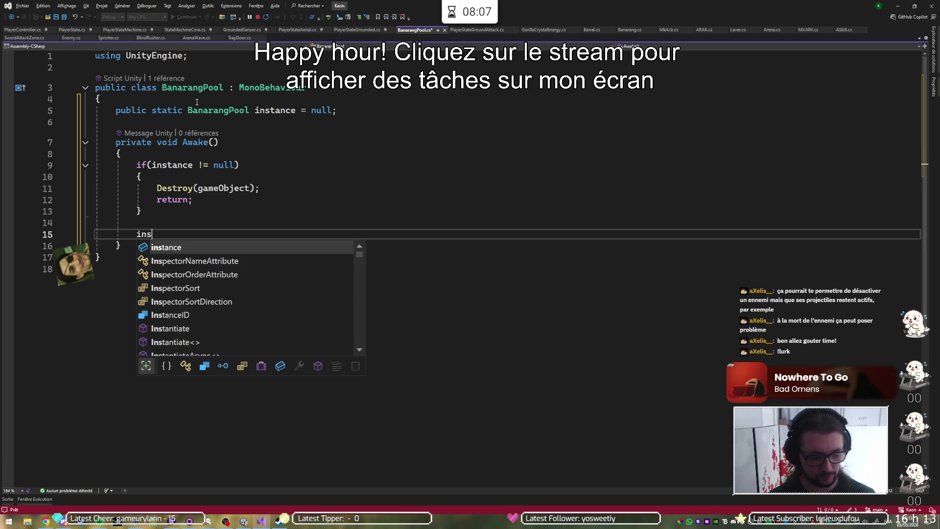
pyautogui.write('tancee = this;')
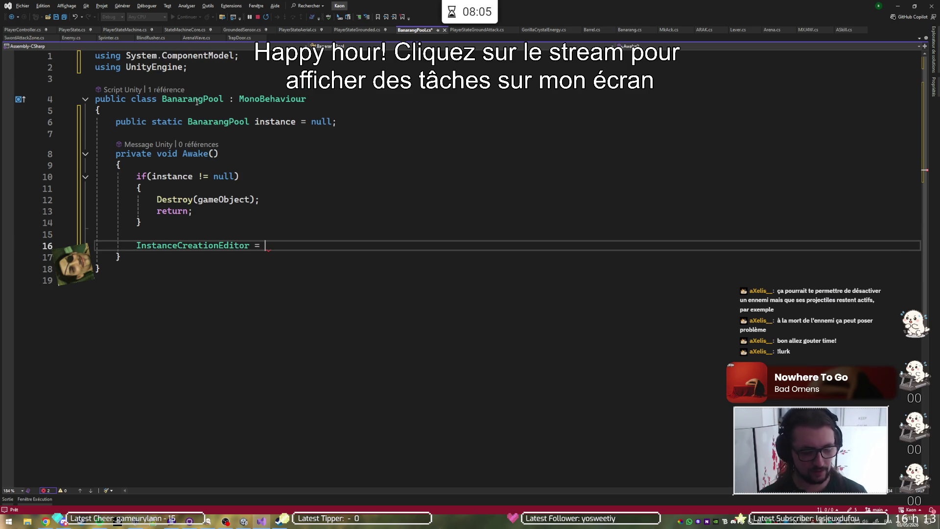
pyautogui.hotkey('ctrl', 'z')
pyautogui.hotkey('ctrl', 'z')
pyautogui.hotkey('ctrl', 'z')
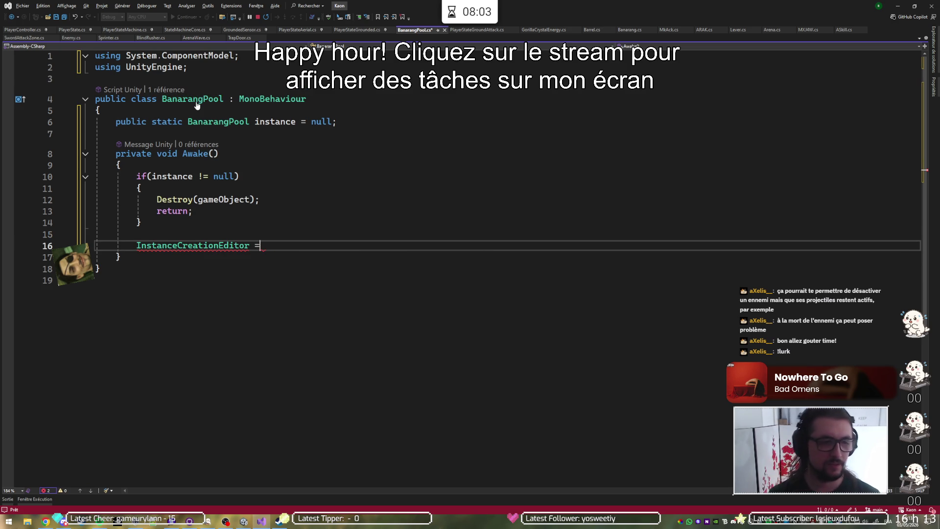
pyautogui.press('BackSpace')
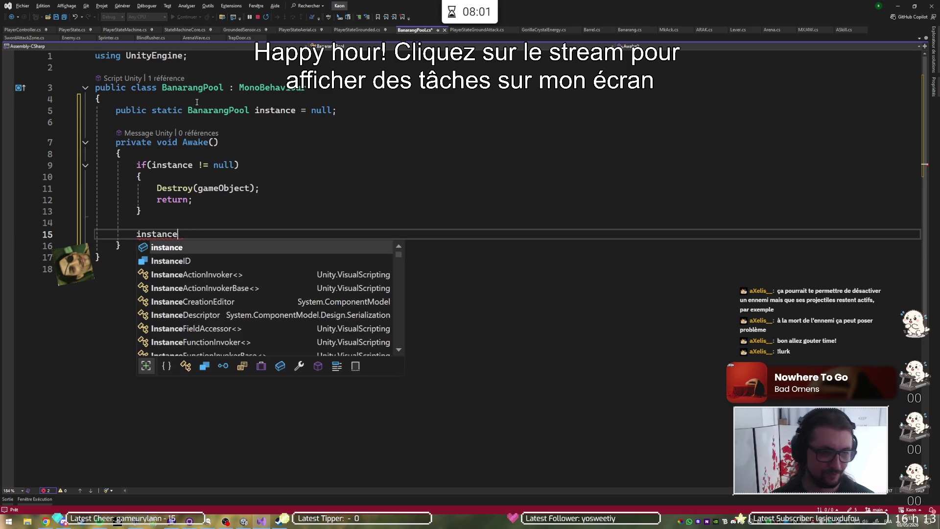
pyautogui.write(' = this;')
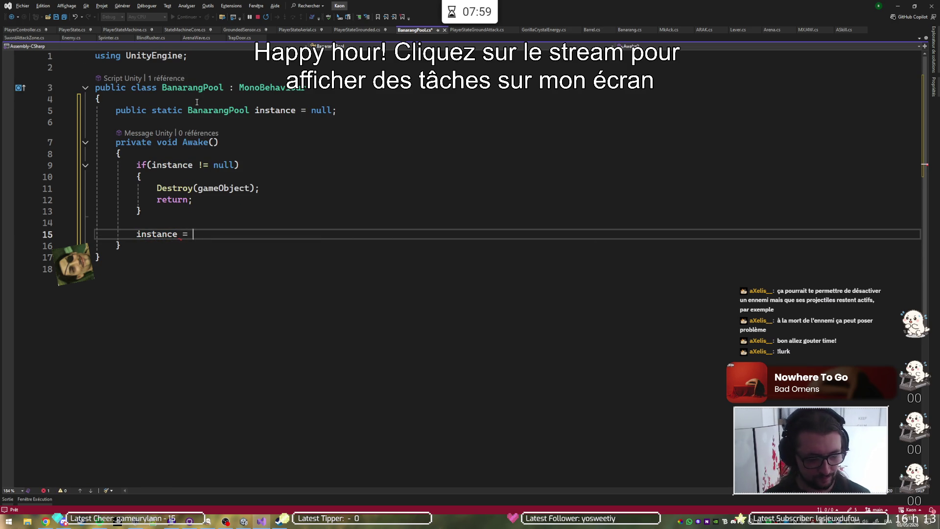
pyautogui.press('Down')
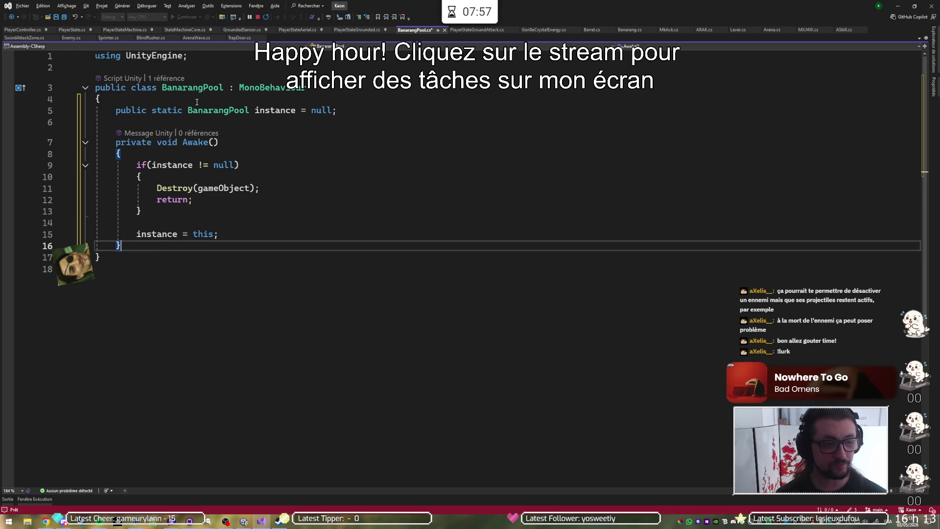
pyautogui.press('Return')
pyautogui.press('Return')
pyautogui.press('Up')
pyautogui.press('Up')
pyautogui.press('Up')
pyautogui.press('Up')
pyautogui.press('Return')
pyautogui.press('Return')
pyautogui.press('Up')
pyautogui.press('Up')
pyautogui.write('[serr')
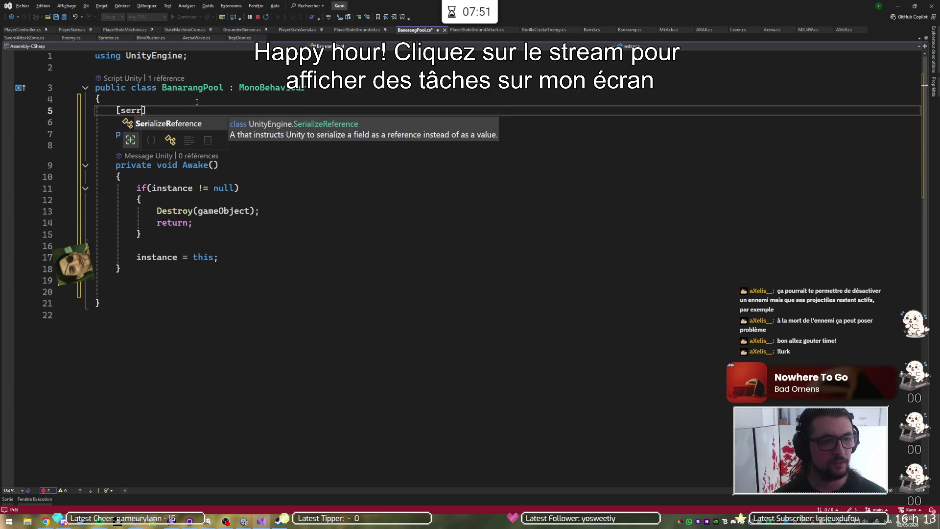
# Add '[SerializeField] private Banarang banarangPrefab = null;' above the static instance field
pyautogui.press('BackSpace')
pyautogui.write(']')
pyautogui.press('Return')
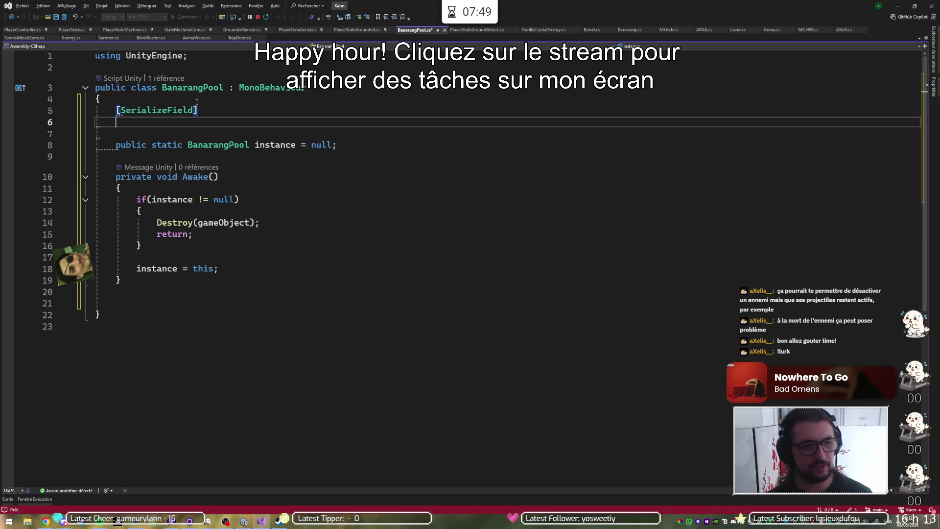
pyautogui.write('pivte Banarrang')
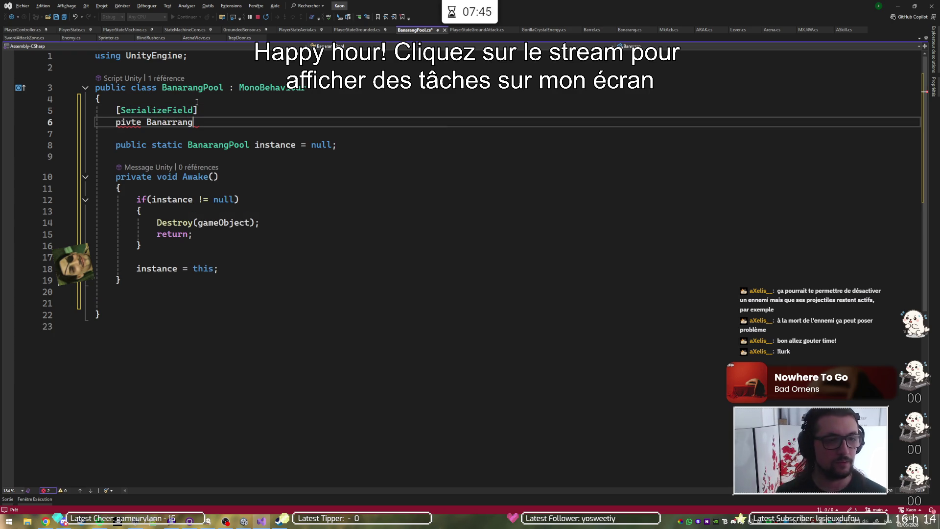
pyautogui.press('Left')
pyautogui.press('Left')
pyautogui.press('Left')
pyautogui.press('BackSpace')
pyautogui.press('Home')
pyautogui.press('Right')
pyautogui.write('ra')
pyautogui.press('End')
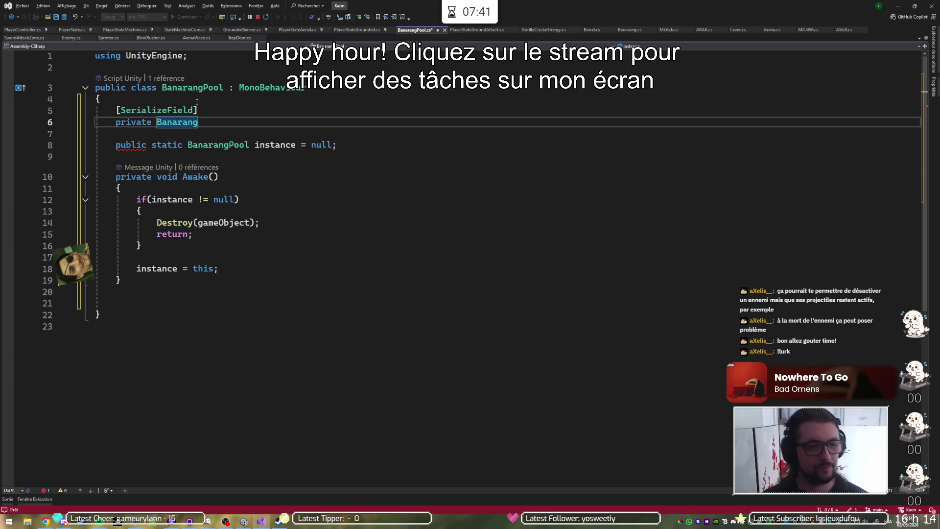
pyautogui.write('bana')
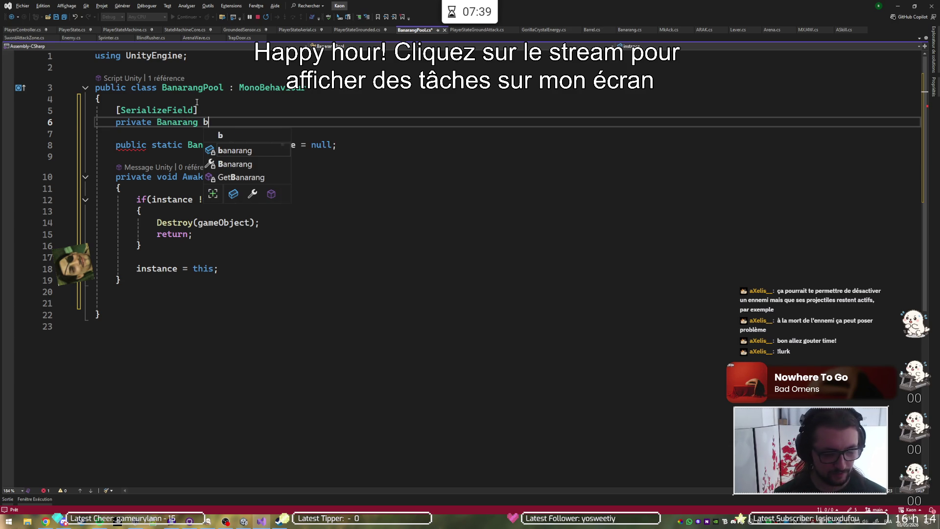
pyautogui.write('rangPPrrerfab')
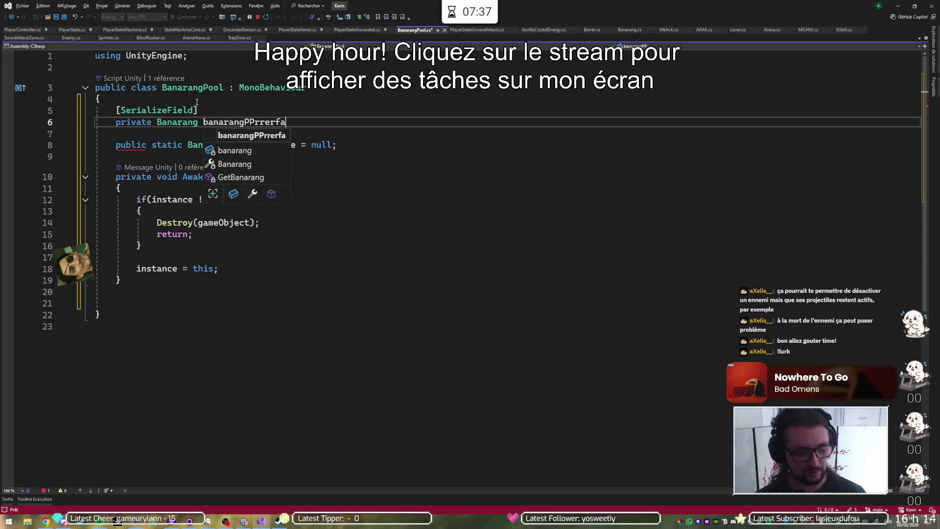
pyautogui.hotkey('ctrl', 'shift', 'Left')
pyautogui.press('BackSpace')
pyautogui.press('BackSpace')
pyautogui.press('BackSpace')
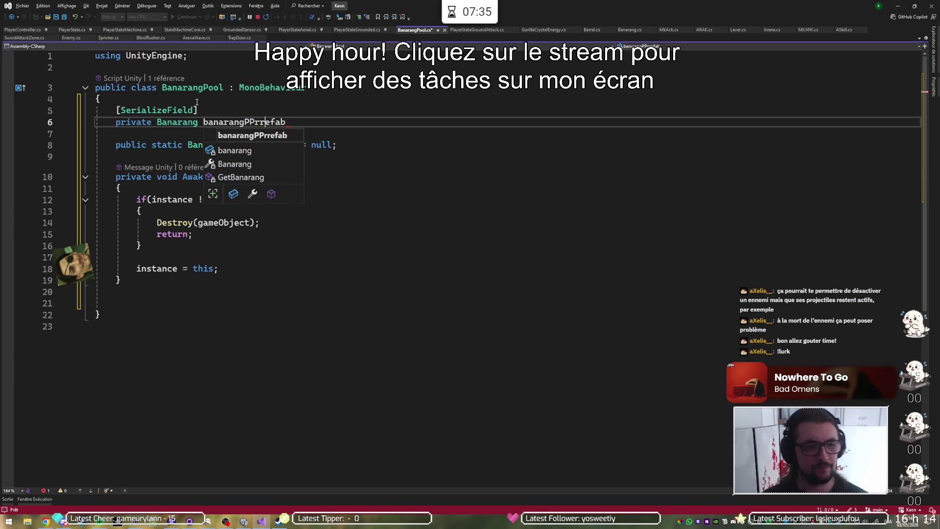
pyautogui.write('refab')
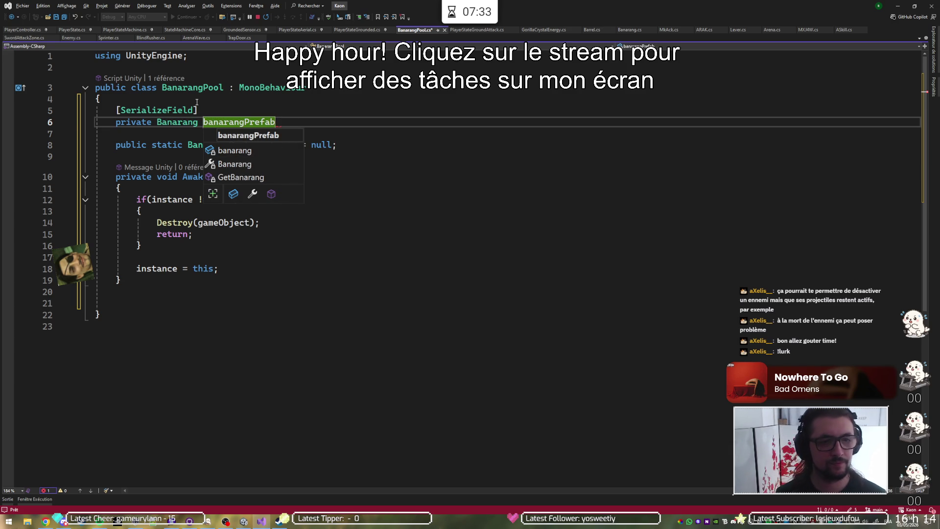
pyautogui.write(' = ')
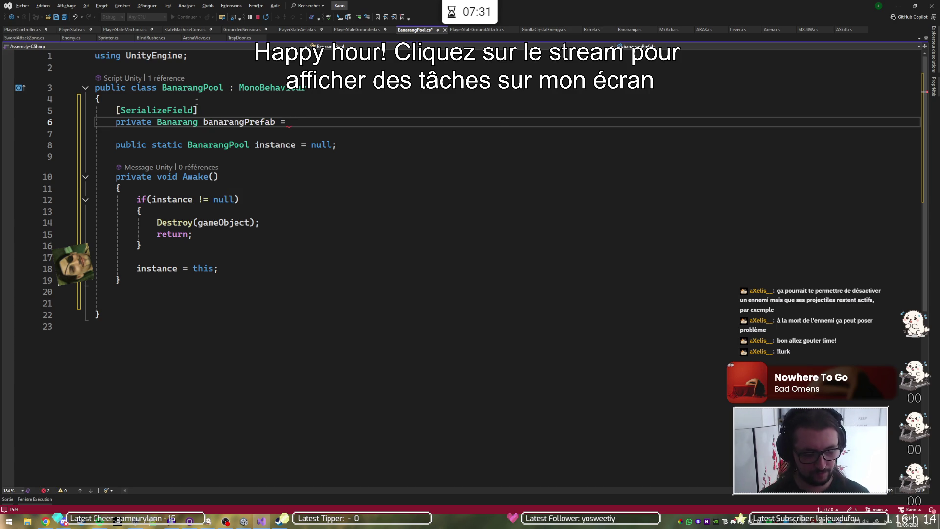
pyautogui.write('null;')
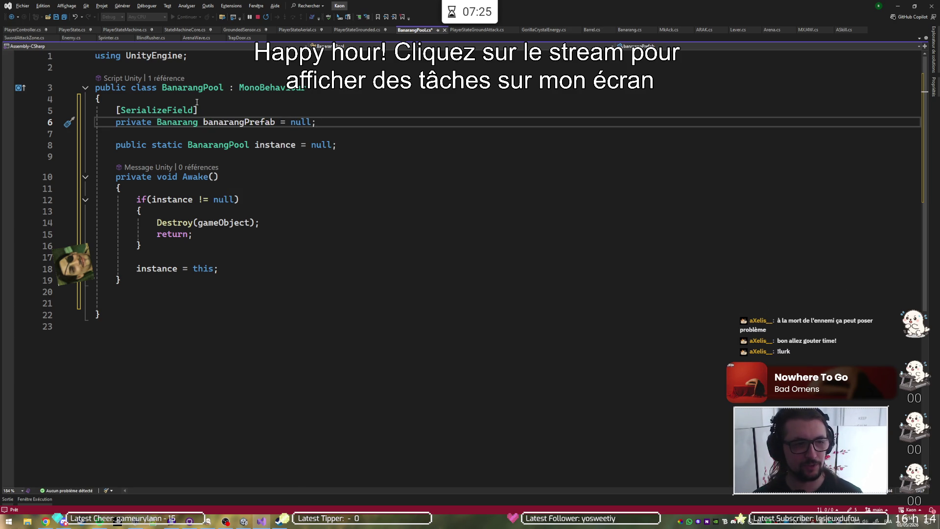
pyautogui.press('Return')
pyautogui.press('Return')
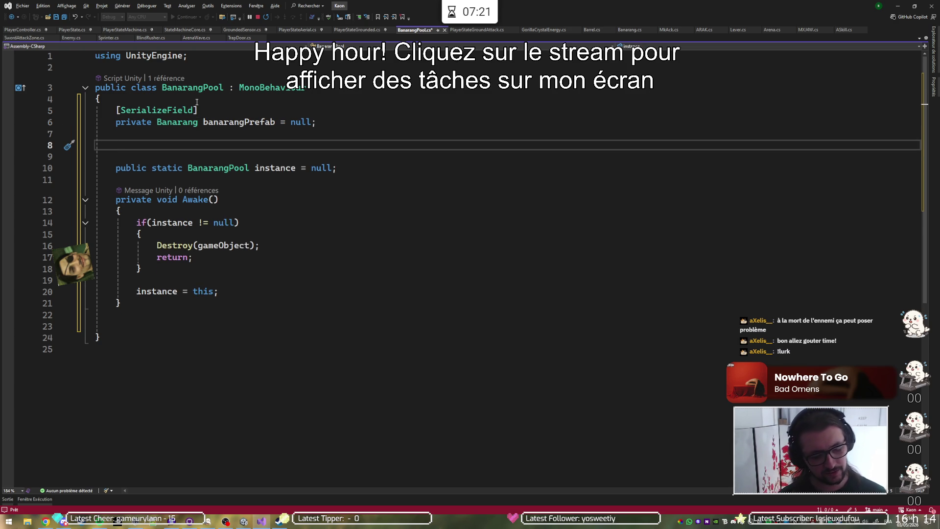
# Start declaring 'private List<Banarang> banarangs = new' below the prefab field
pyautogui.write('public')
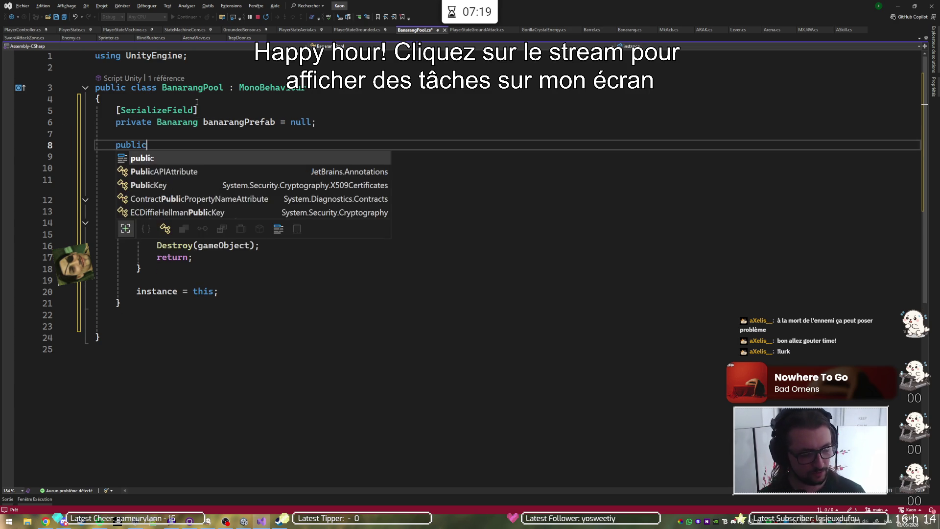
pyautogui.write(' List<Banaran')
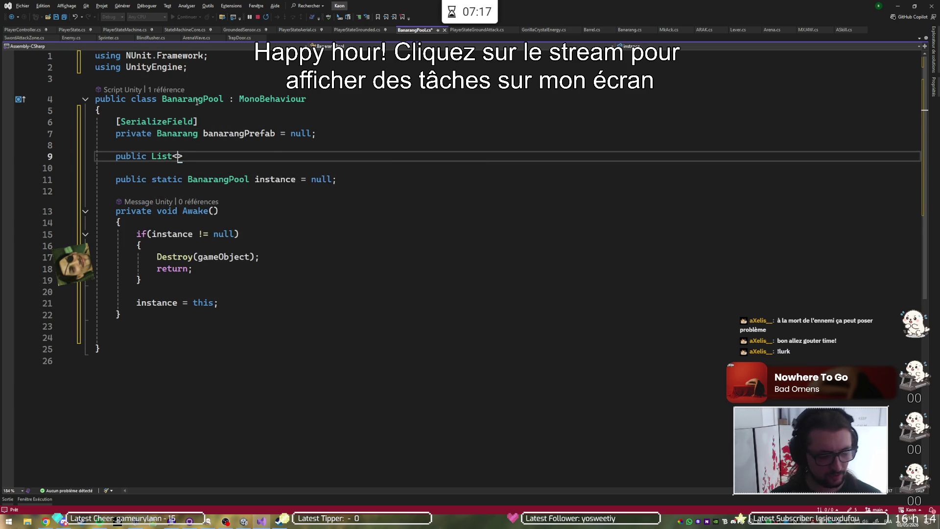
pyautogui.write('g')
pyautogui.hotkey('ctrl', 'Left')
pyautogui.hotkey('ctrl', 'Left')
pyautogui.hotkey('ctrl', 'Left')
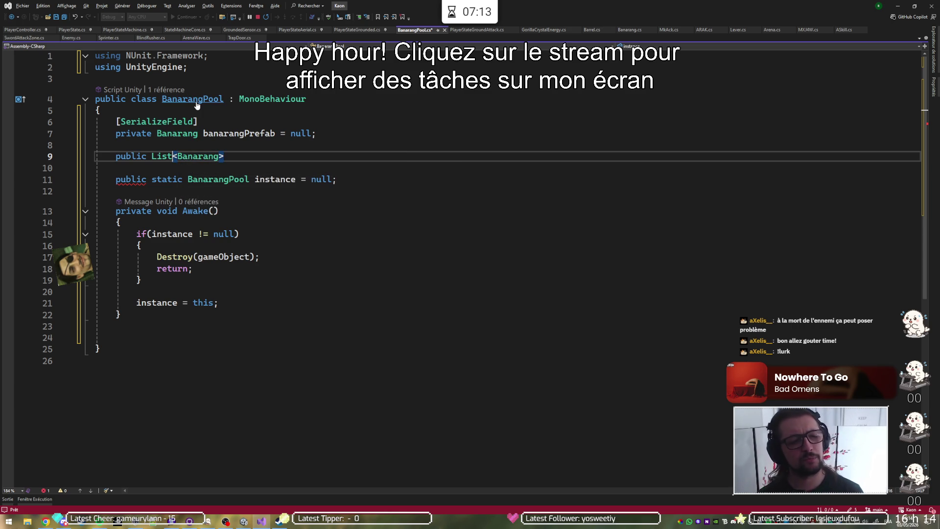
pyautogui.hotkey('ctrl', 'shift', 'Right')
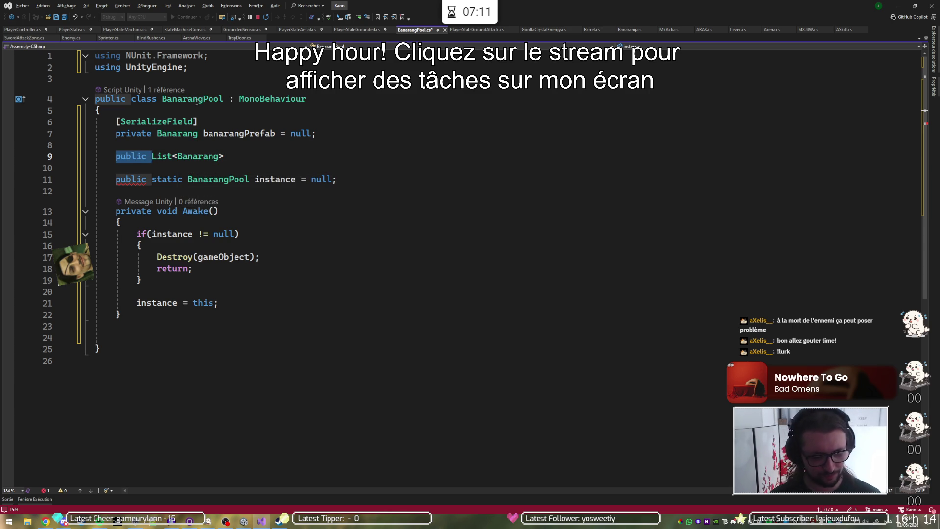
pyautogui.write('pivate')
pyautogui.press('Home')
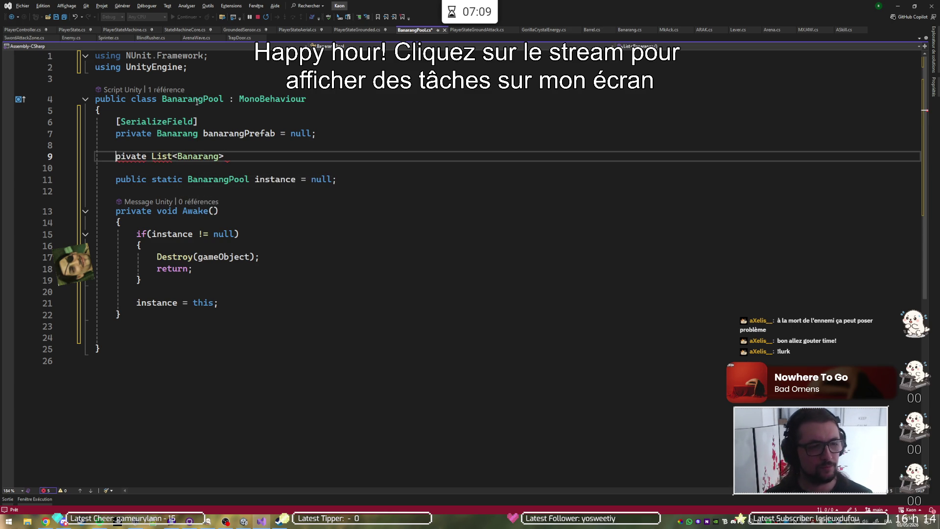
pyautogui.press('Right')
pyautogui.write('r')
pyautogui.press('End')
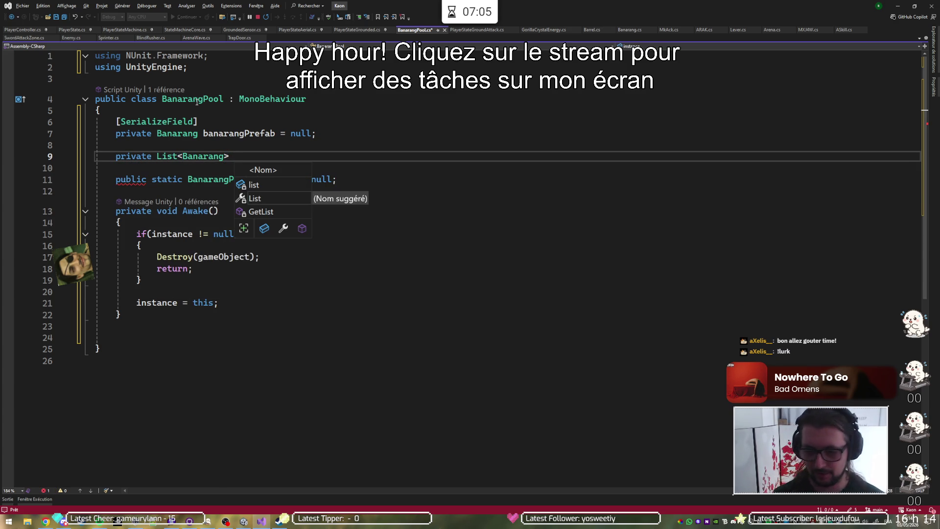
pyautogui.write('banarangs')
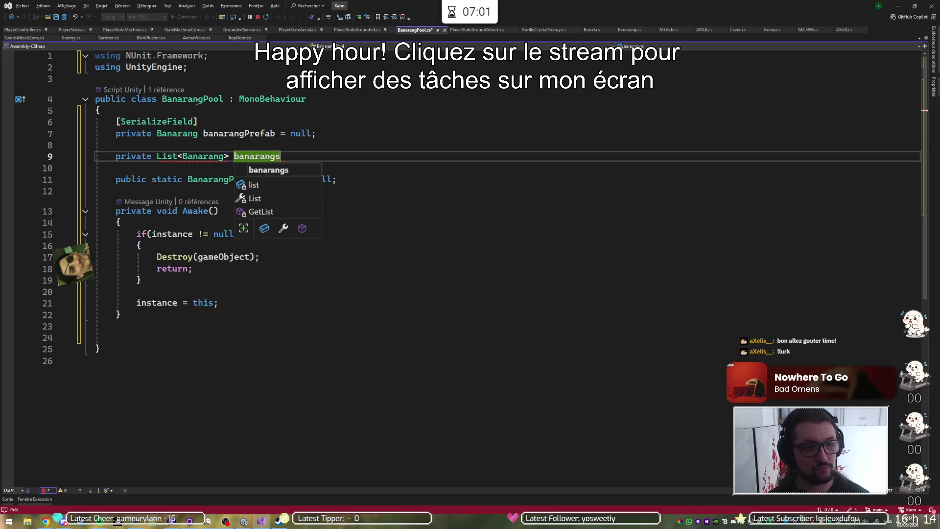
pyautogui.write(' = ')
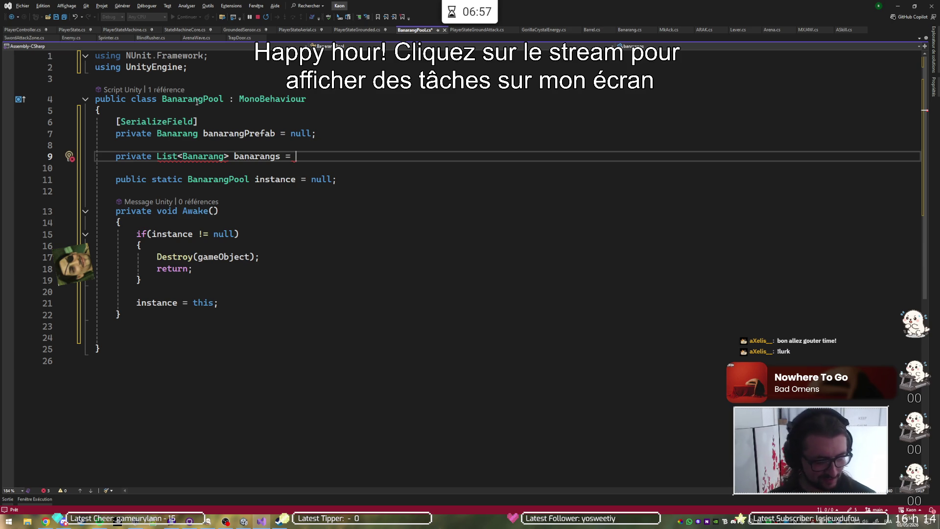
pyautogui.write('new')
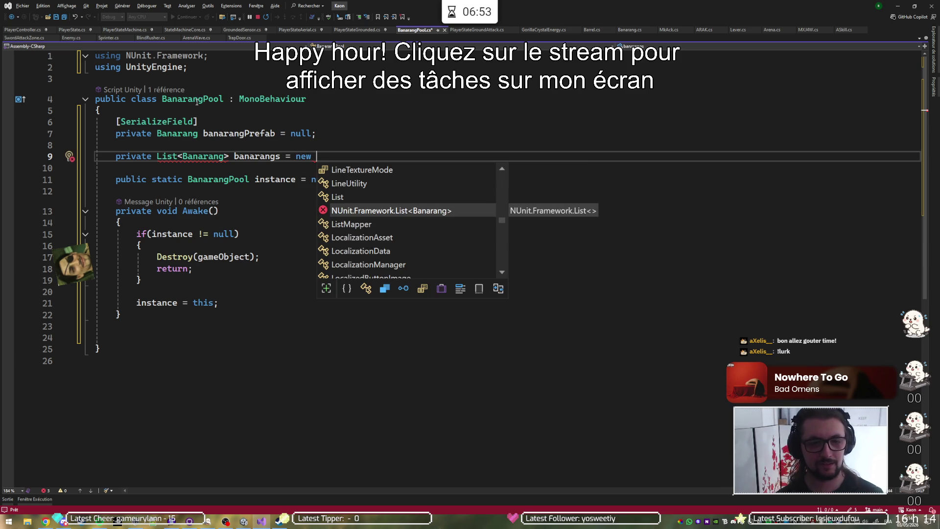
# Replace the NUnit.Framework using with System.Collections.Generic, finish 'new List<Banarang>();', then jump to Banarang
pyautogui.click(158, 56)
pyautogui.hotkey('ctrl', 'x')
pyautogui.press('Down')
pyautogui.press('Down')
pyautogui.press('Down')
pyautogui.press('Up')
pyautogui.press('Up')
pyautogui.press('Up')
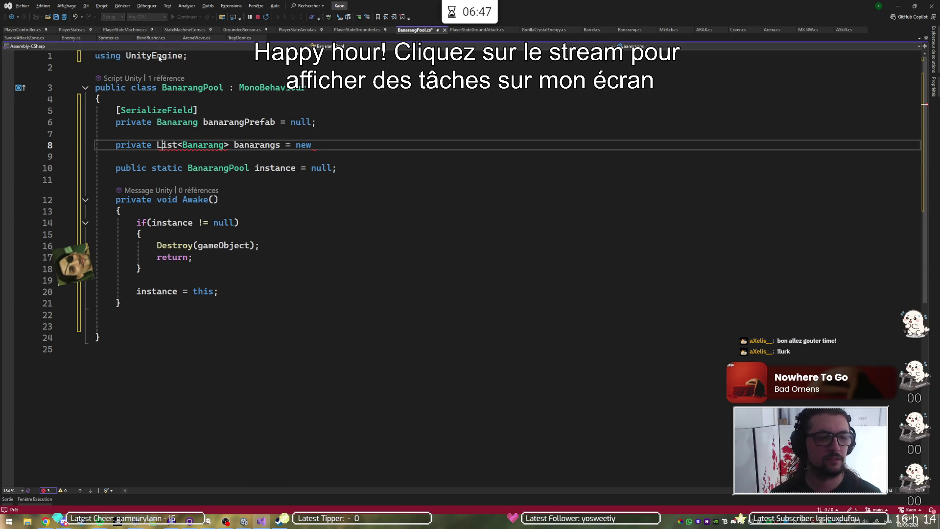
pyautogui.hotkey('ctrl', '.')
pyautogui.press('Return')
pyautogui.write('List<Banarang>();')
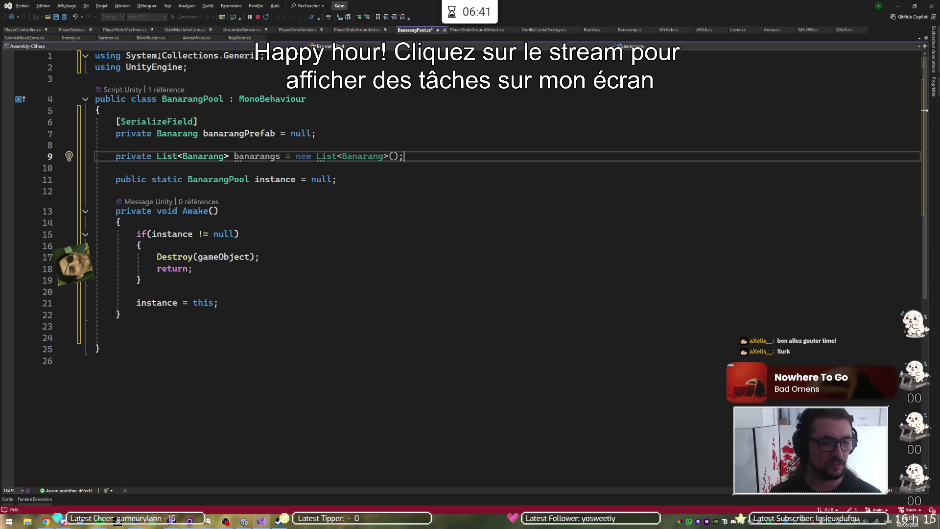
pyautogui.click(115, 337)
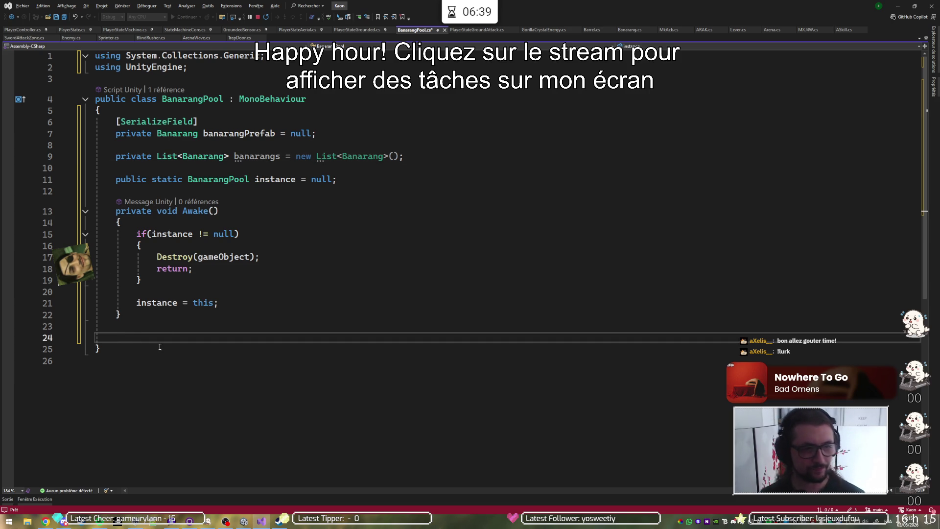
pyautogui.keyDown('ctrl'); pyautogui.click(203, 156); pyautogui.keyUp('ctrl')
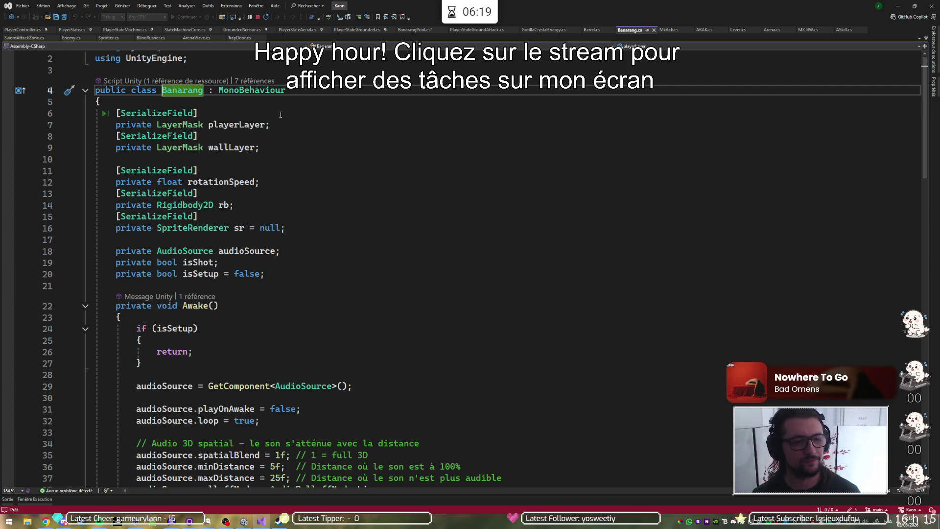
# After reviewing Banarang.cs, bring up the Alt+Tab window switcher
pyautogui.hotkey('alt', 'Tab')
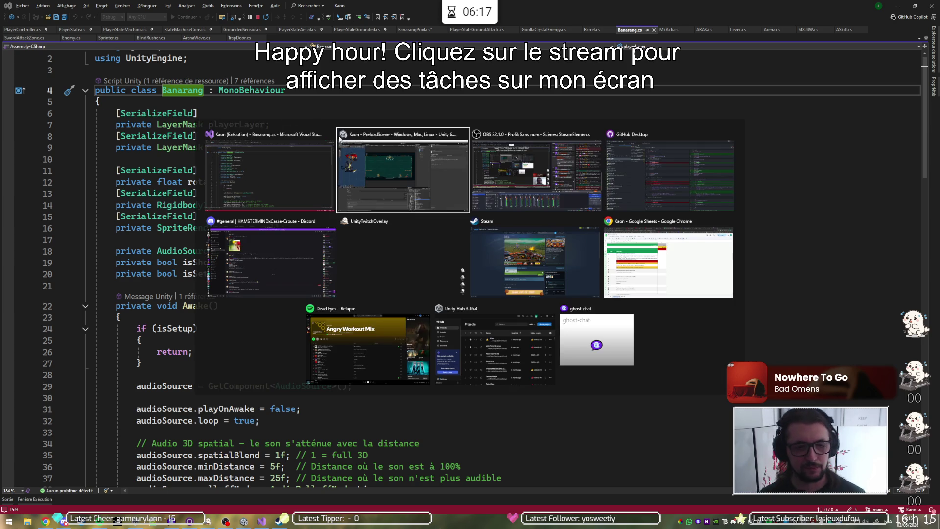
# In Unity's _Scripts folder, create a MonoBehaviour script named APoolable and open it in Visual Studio
pyautogui.click(414, 181)
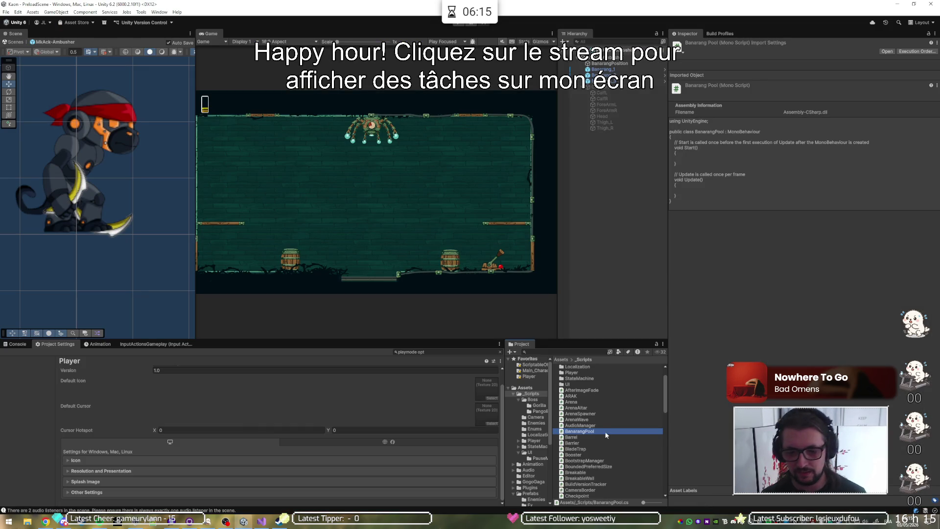
pyautogui.rightClick(583, 413)
pyautogui.moveTo(637, 224)
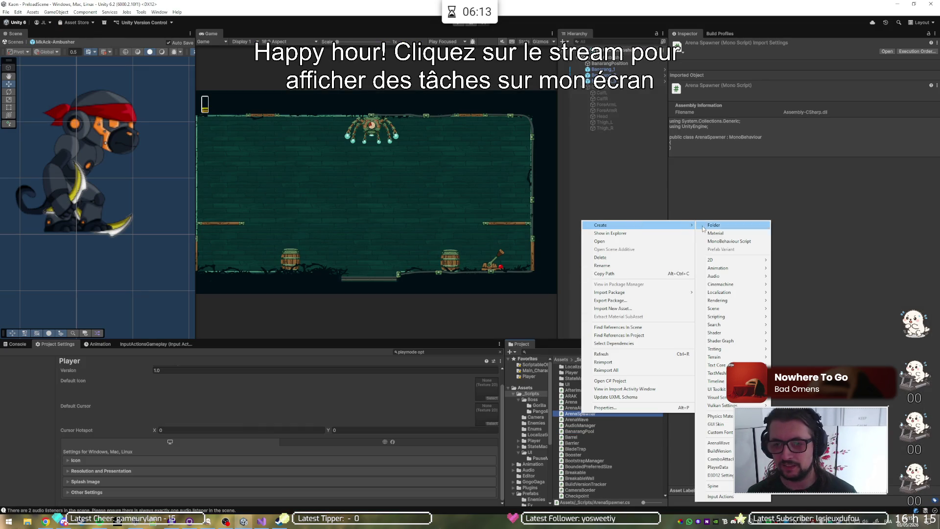
pyautogui.click(726, 241)
pyautogui.write('A')
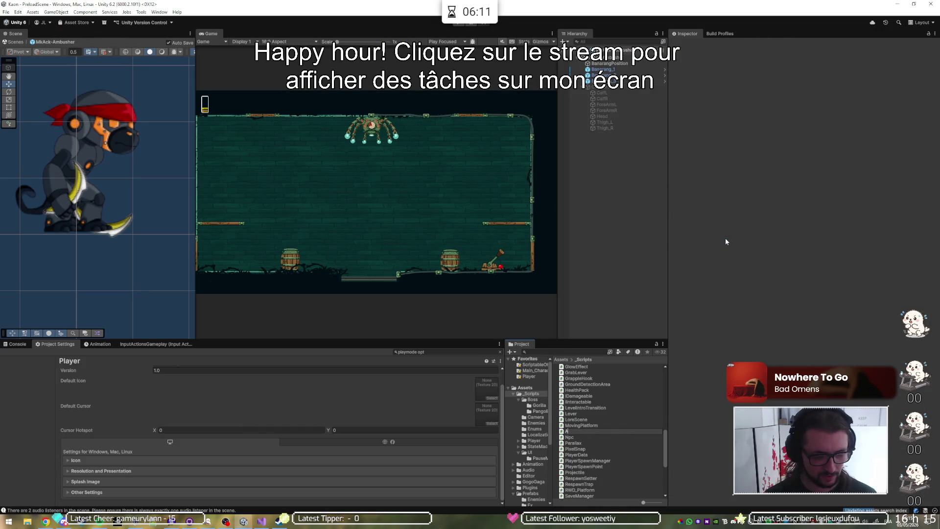
pyautogui.write('Poolable')
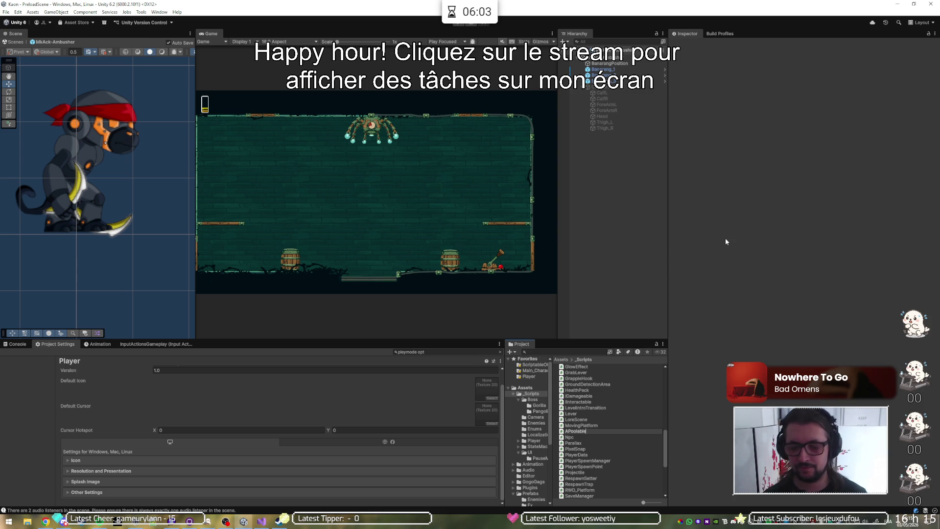
pyautogui.press('Return')
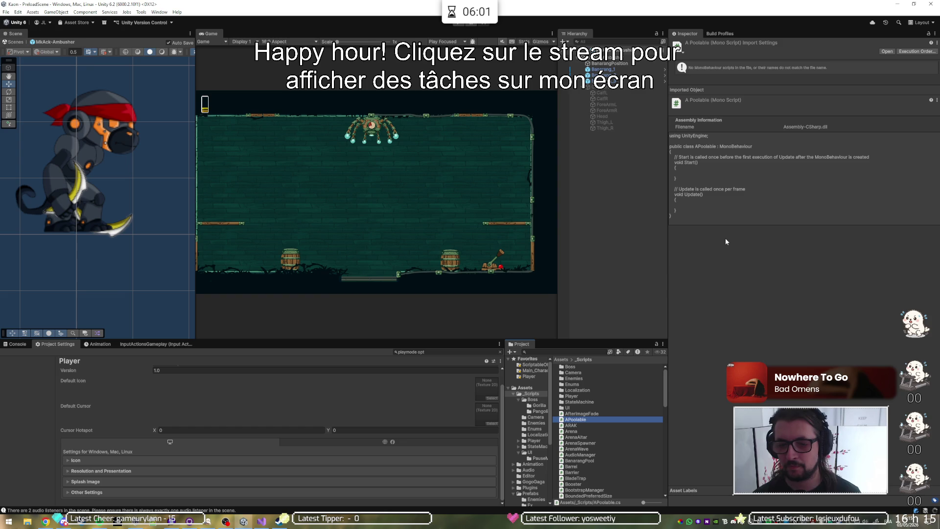
pyautogui.press('Return')
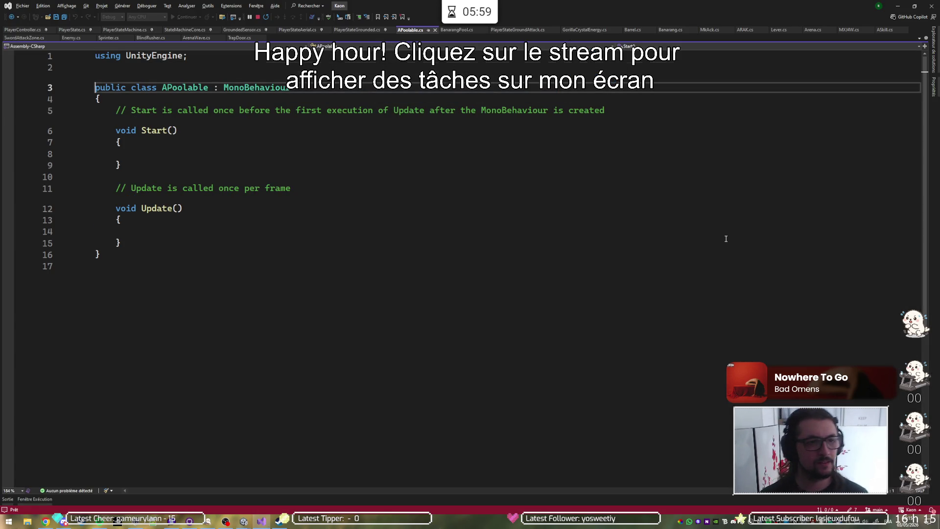
# Declare APoolable abstract, delete the Start/Update stubs, and add 'public bool canBePooled = false;'
pyautogui.write('abstract')
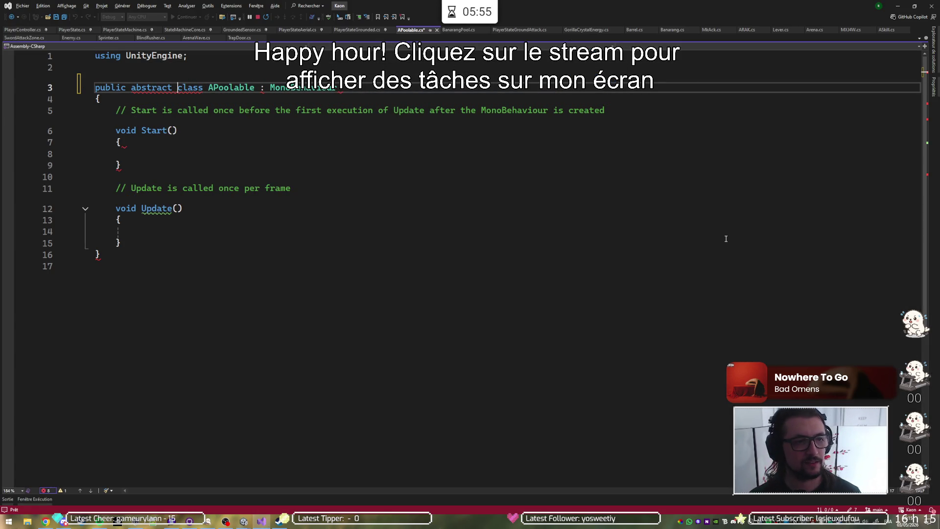
pyautogui.press('Down')
pyautogui.press('Down')
pyautogui.press('Down')
pyautogui.press('Up')
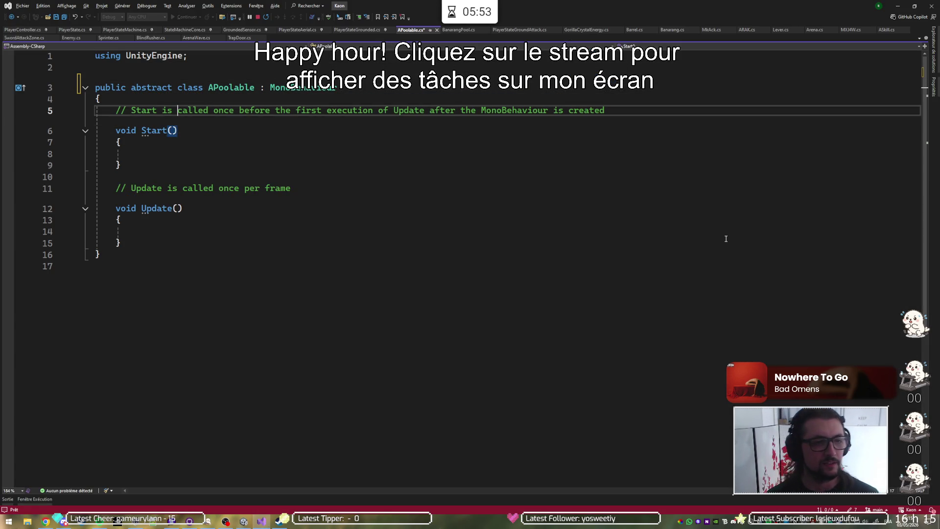
pyautogui.hotkey('ctrl', 'shift', 'l')
pyautogui.hotkey('ctrl', 'shift', 'l')
pyautogui.hotkey('ctrl', 'shift', 'l')
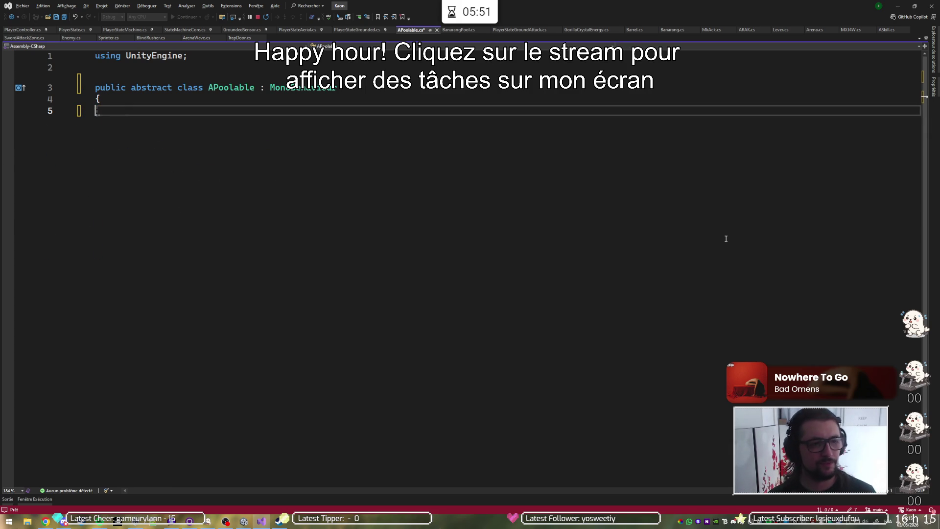
pyautogui.write('}')
pyautogui.press('Return')
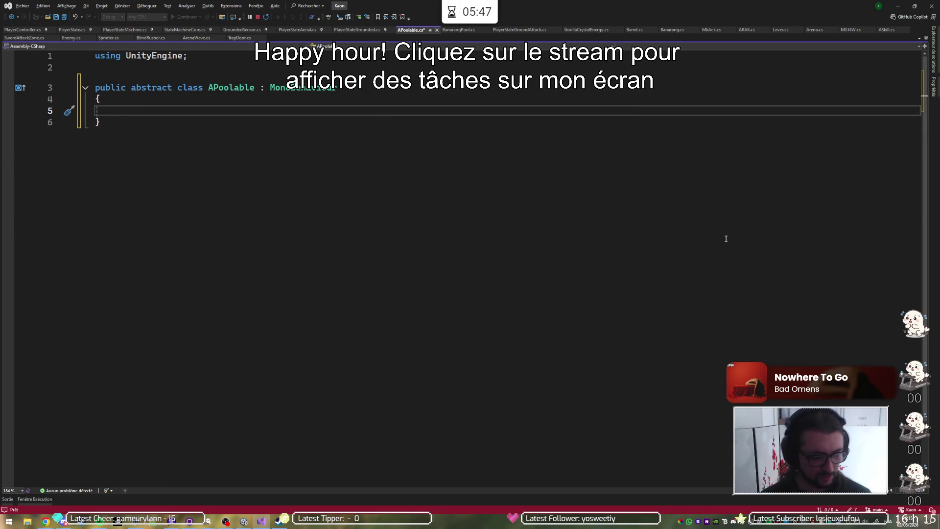
pyautogui.write('public ')
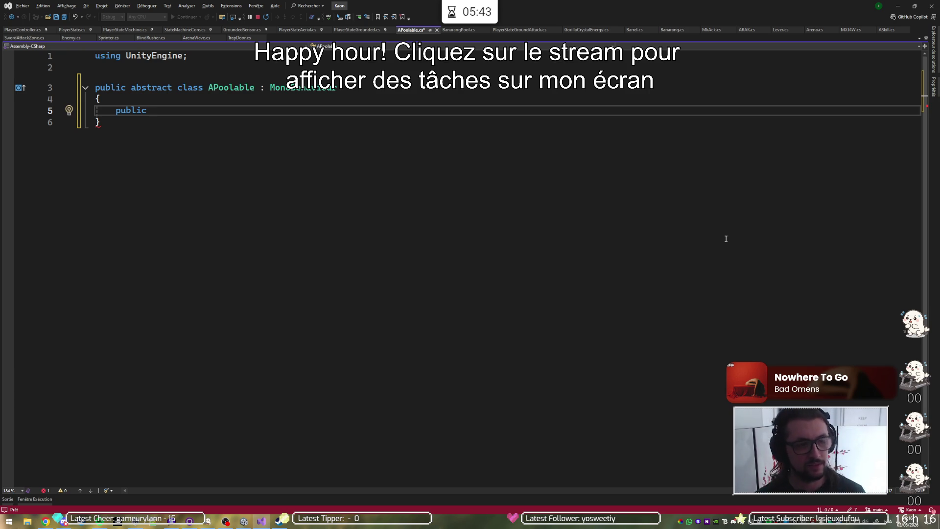
pyautogui.write('bool')
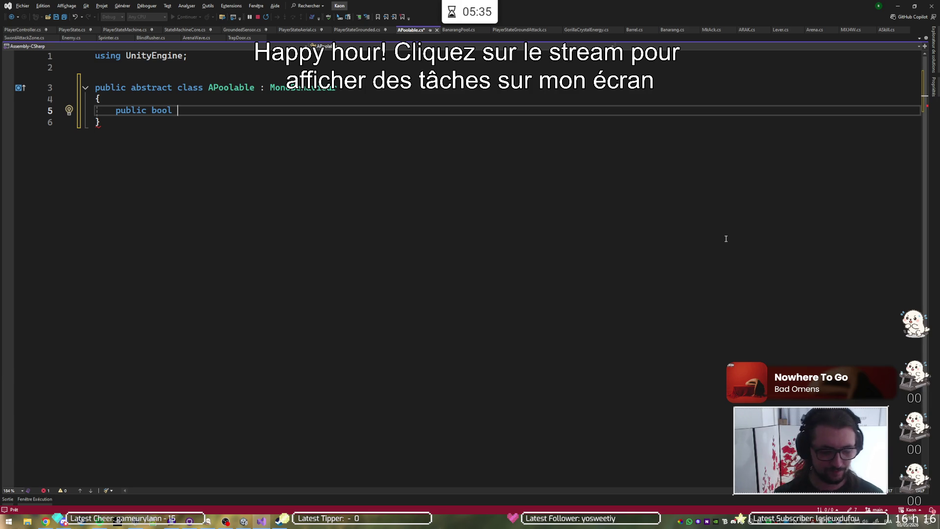
pyautogui.write('canb')
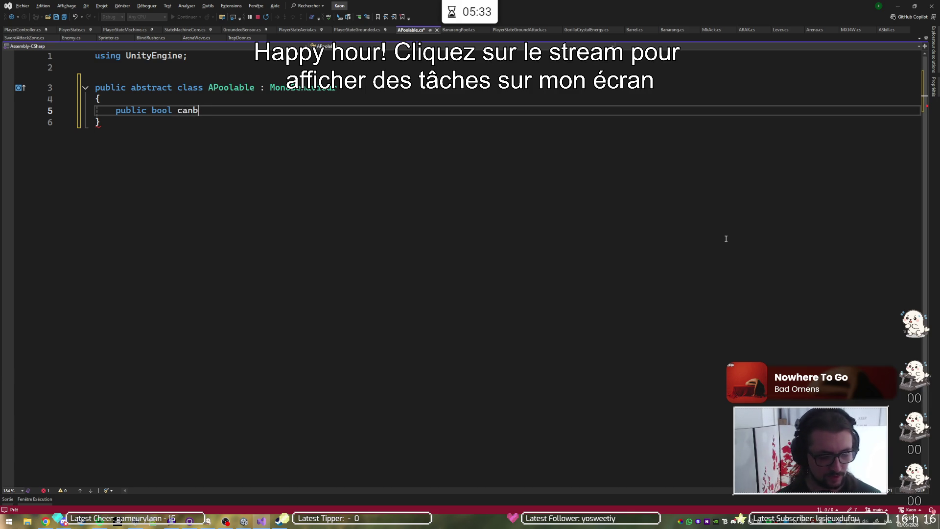
pyautogui.press('BackSpace')
pyautogui.write('BeP')
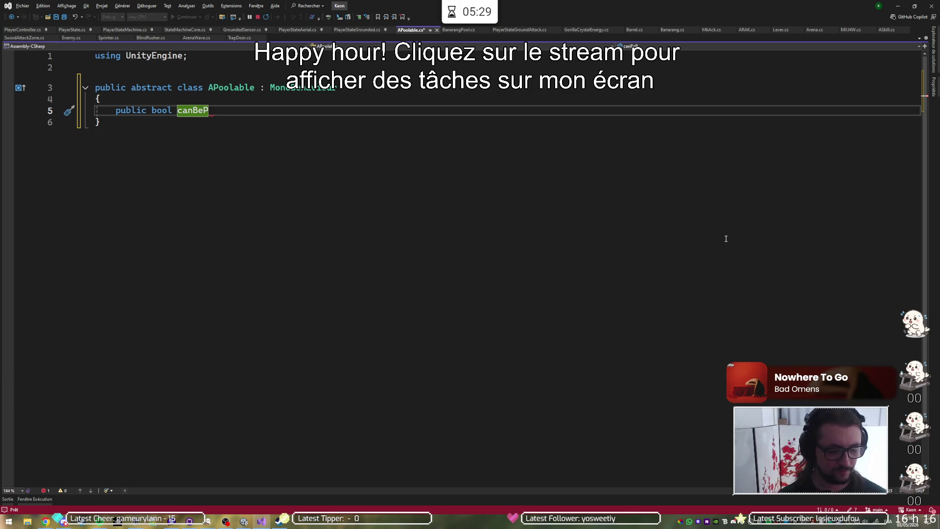
pyautogui.write('ooled')
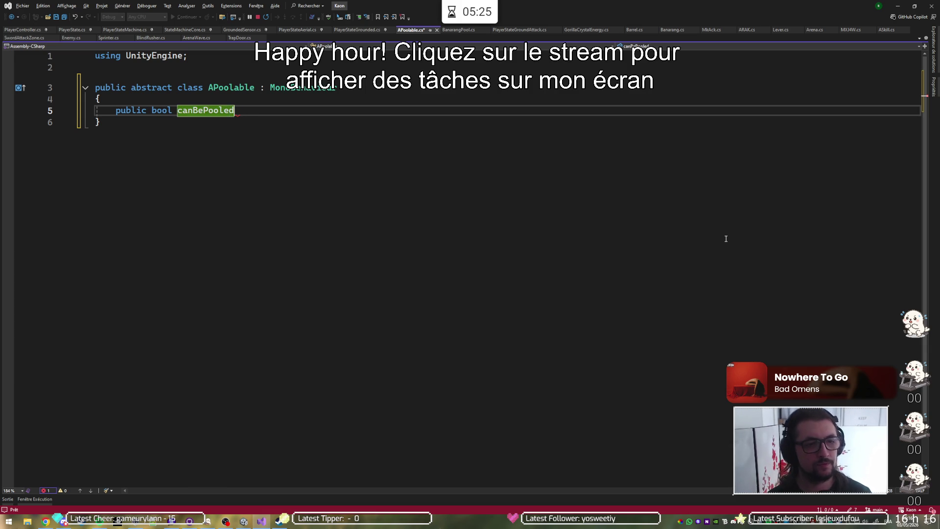
pyautogui.write(' = false;')
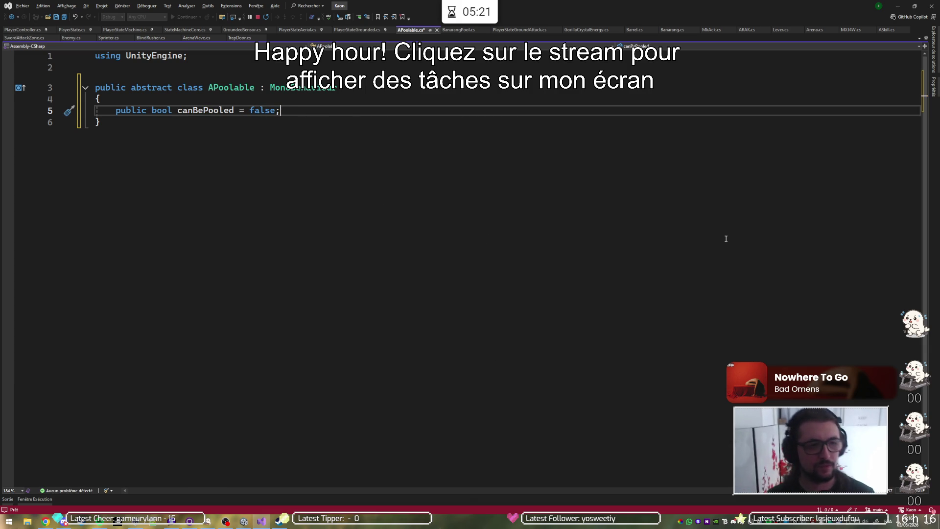
pyautogui.press('Return')
pyautogui.press('Return')
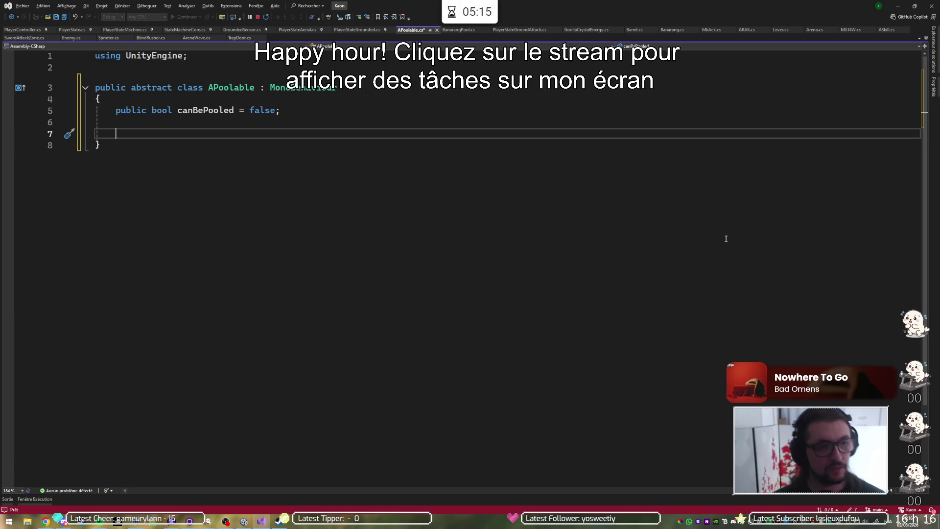
# Add a public void Pool() method that sets canBePooled = false
pyautogui.write('upblic')
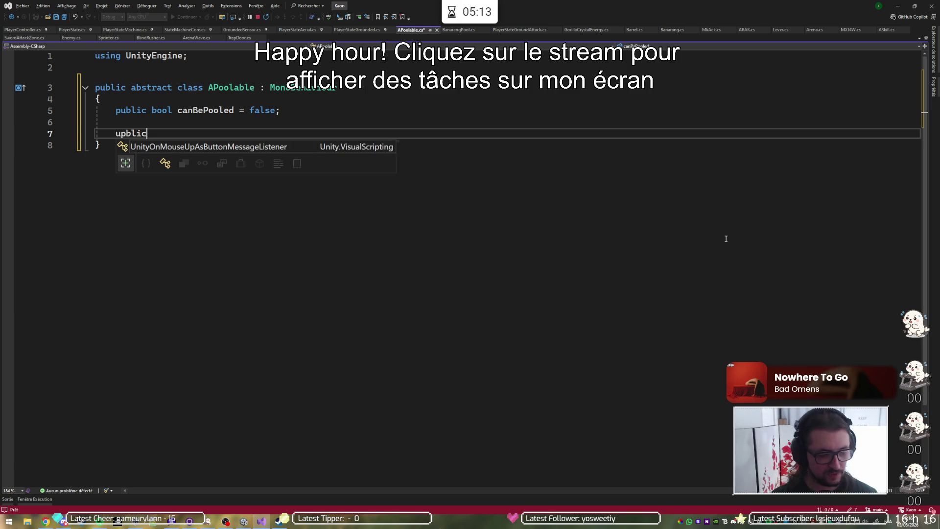
pyautogui.press('Home')
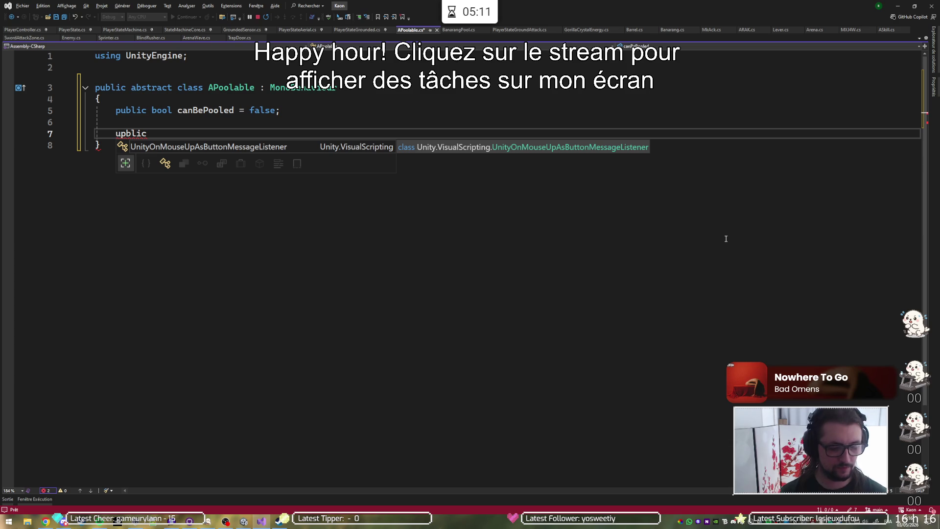
pyautogui.write('p')
pyautogui.press('Delete')
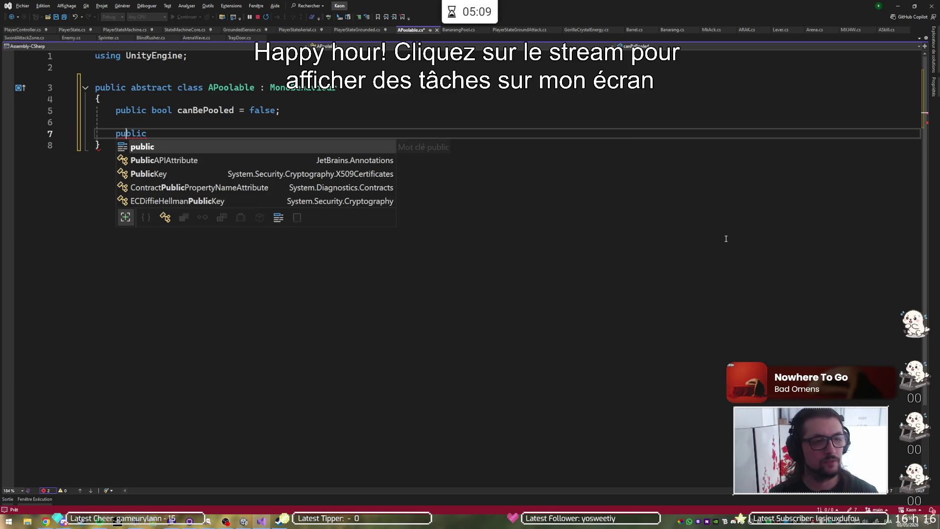
pyautogui.press('End')
pyautogui.write('void Pool')
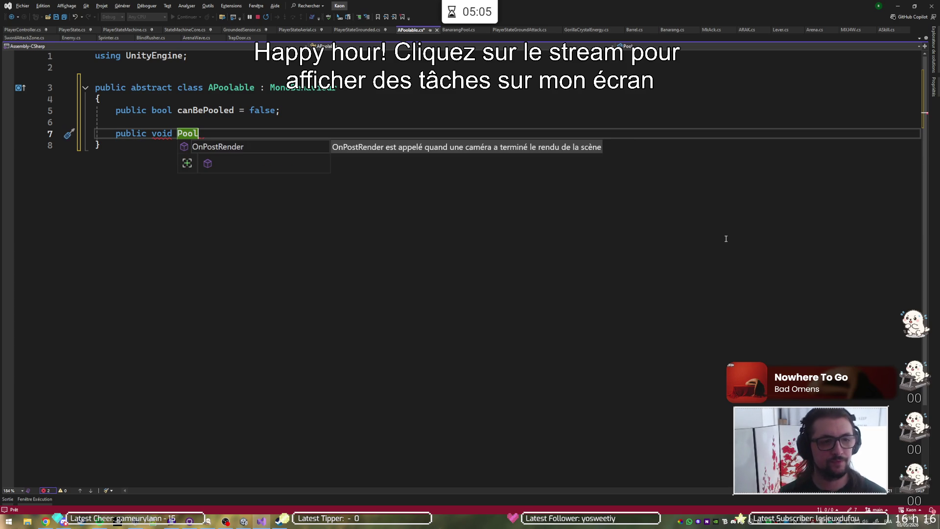
pyautogui.write('() {')
pyautogui.press('Return')
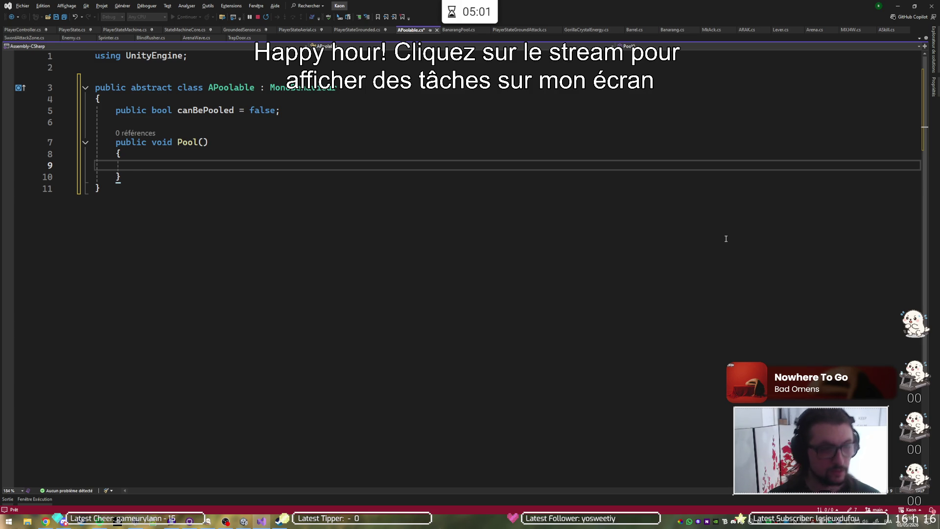
pyautogui.write('can')
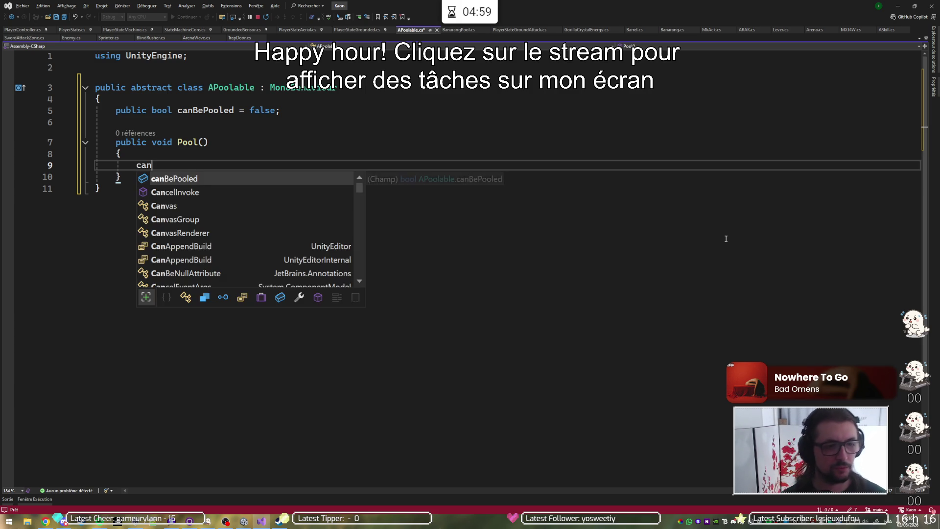
pyautogui.press('Tab')
pyautogui.write('= f')
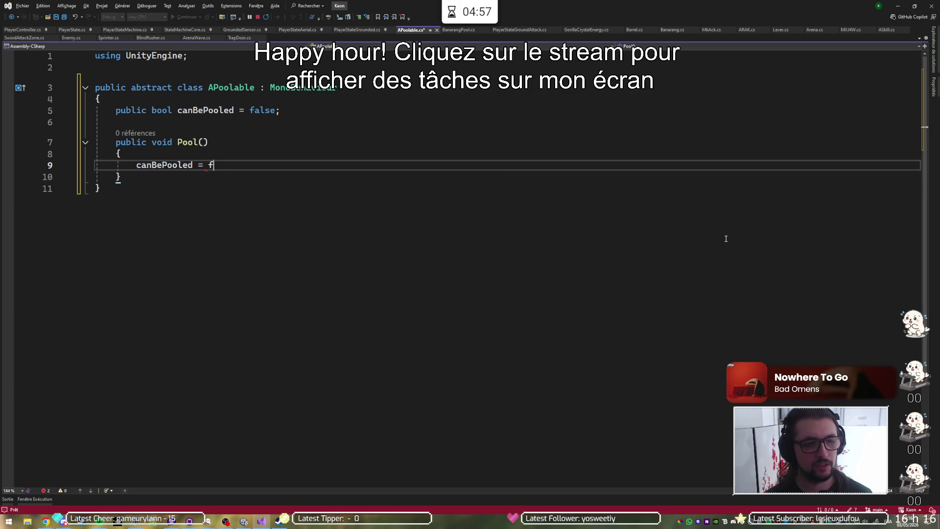
pyautogui.write('alse;')
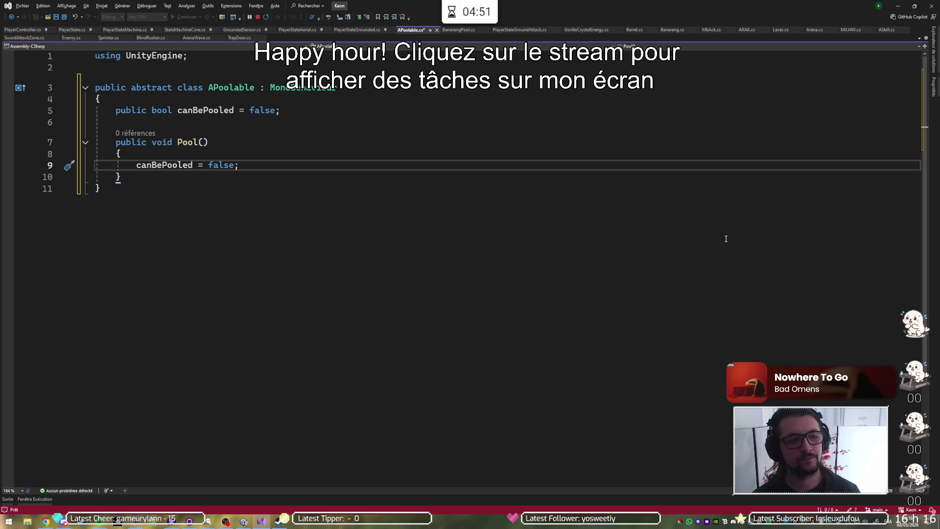
# Guard Pool() with 'if (!canBePooled) { return; }' and save APoolable
pyautogui.press('Up')
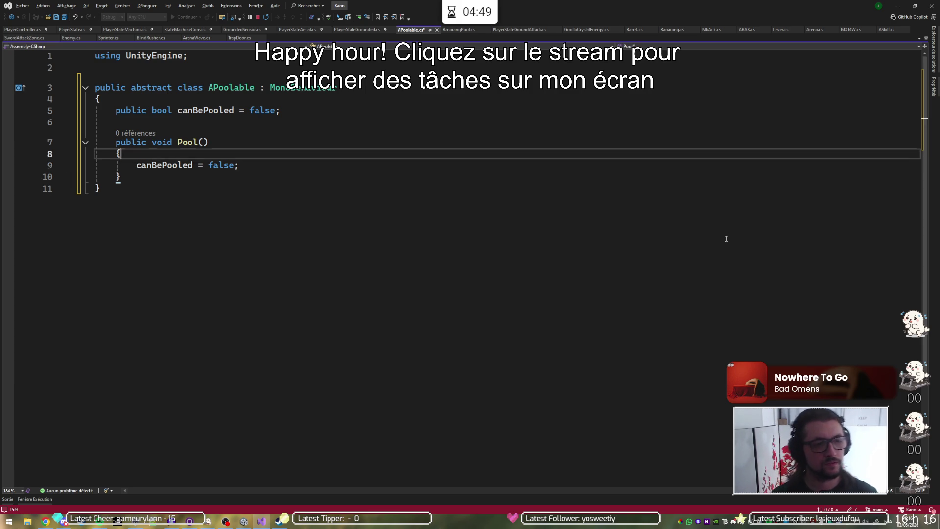
pyautogui.press('Return')
pyautogui.press('Return')
pyautogui.press('Up')
pyautogui.write('if(!')
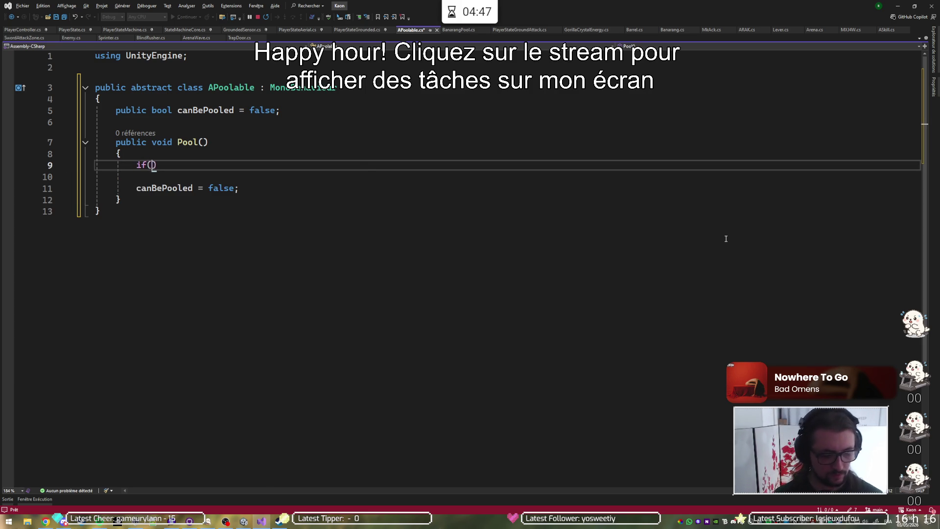
pyautogui.write('can')
pyautogui.press('Tab')
pyautogui.write(')')
pyautogui.press('Return')
pyautogui.write('{')
pyautogui.press('Return')
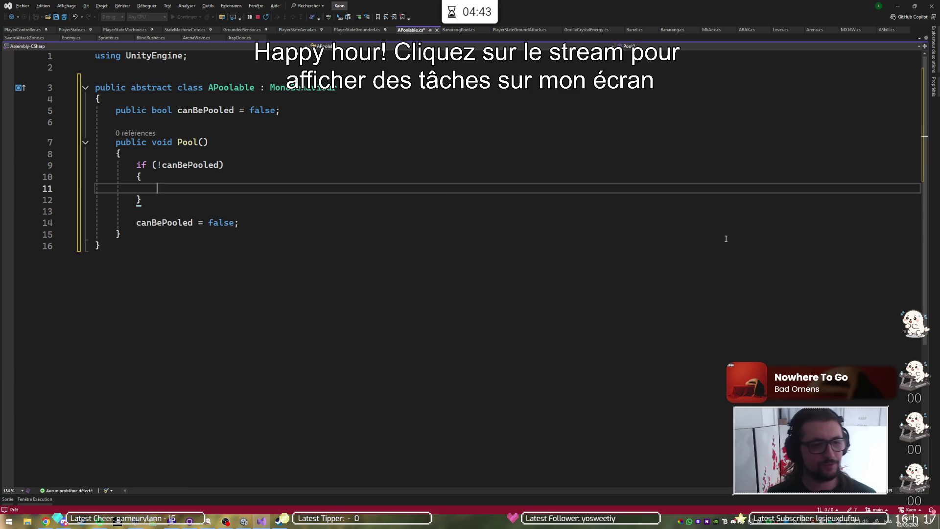
pyautogui.write('ret')
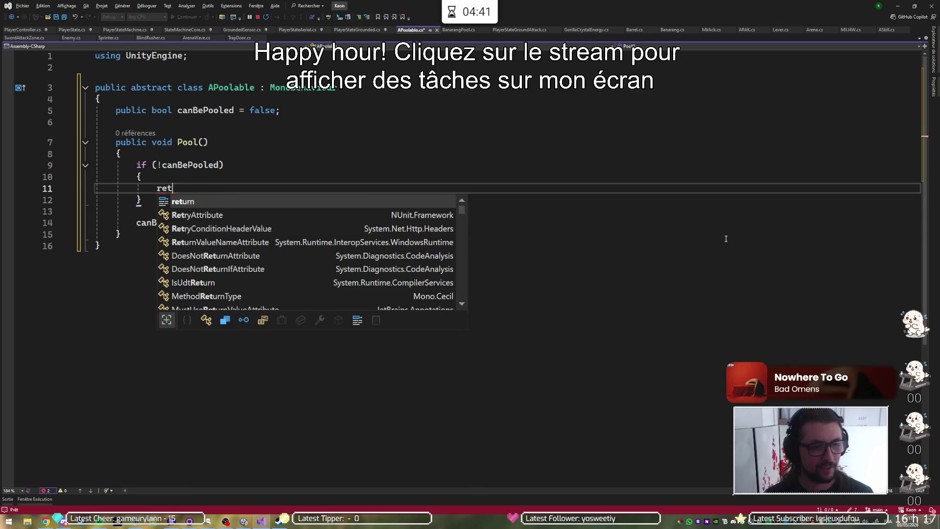
pyautogui.press('Tab')
pyautogui.write(';')
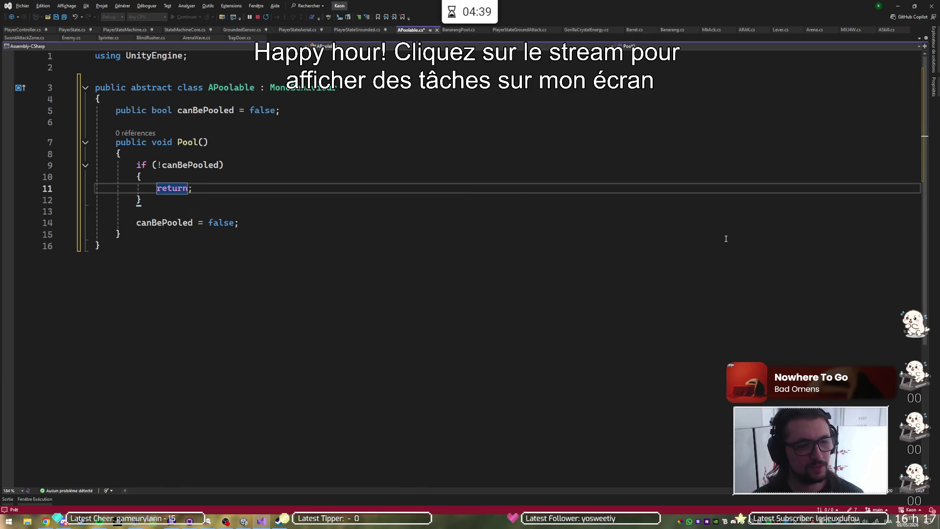
pyautogui.hotkey('ctrl', 's')
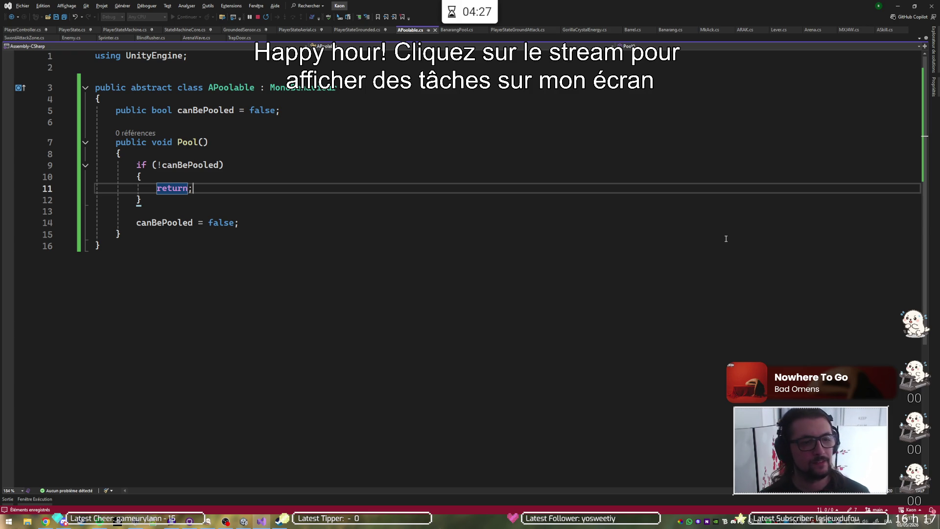
# Begin a public void PutBackInPool() method below Pool()
pyautogui.press('Up')
pyautogui.press('Up')
pyautogui.press('Up')
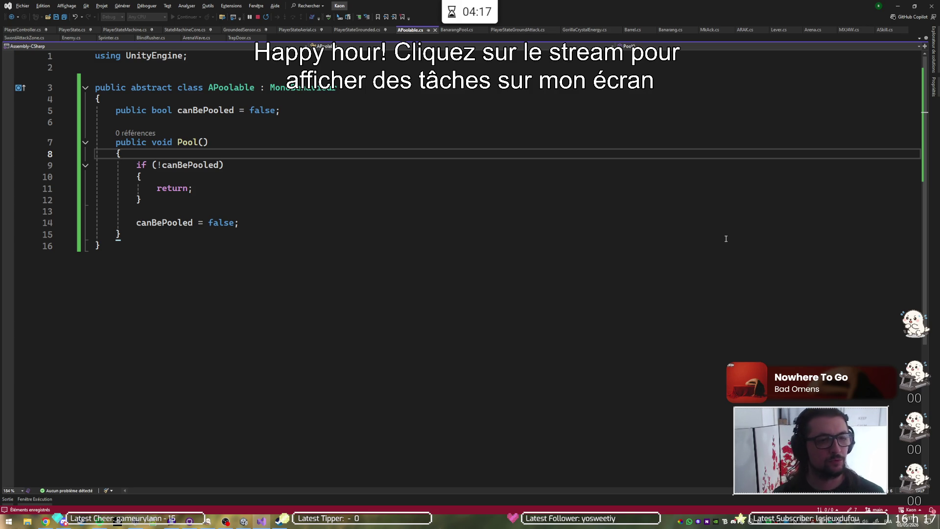
pyautogui.press('Down')
pyautogui.press('Down')
pyautogui.press('Down')
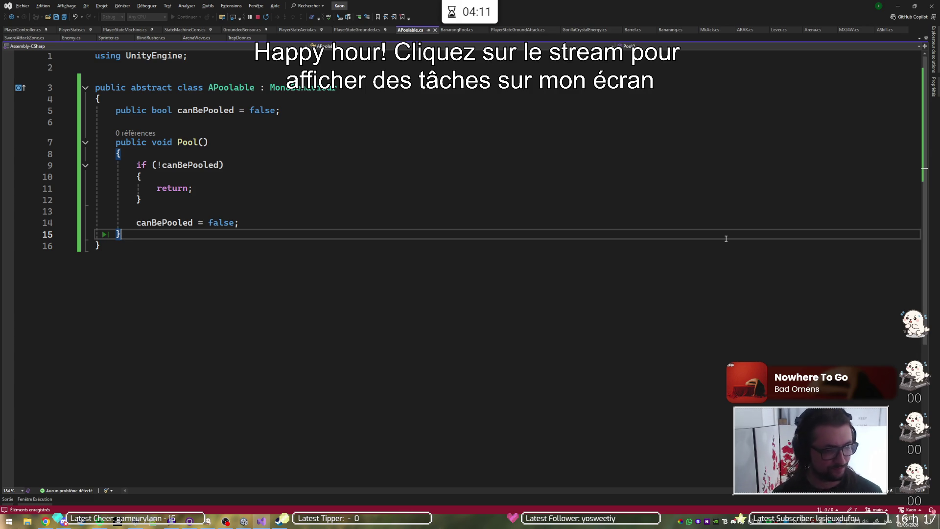
pyautogui.press('Return')
pyautogui.press('Return')
pyautogui.write('public void')
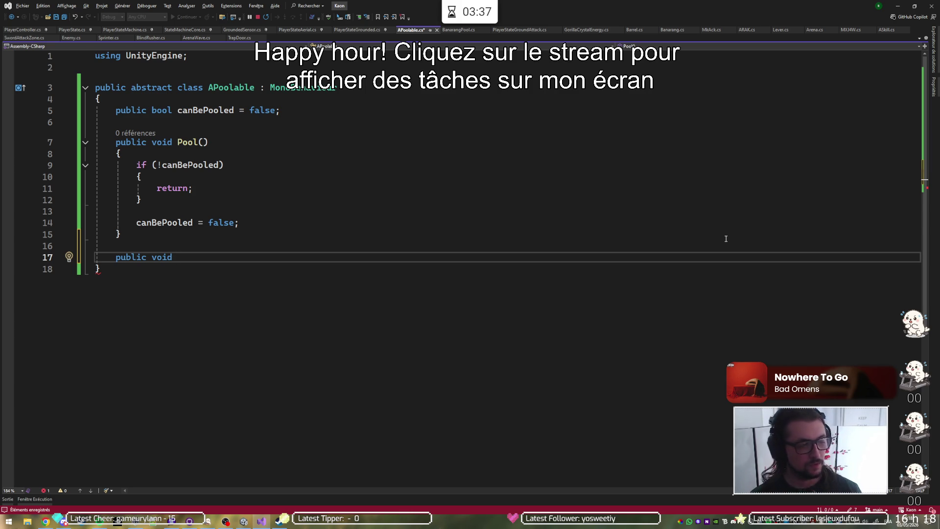
pyautogui.write('Put')
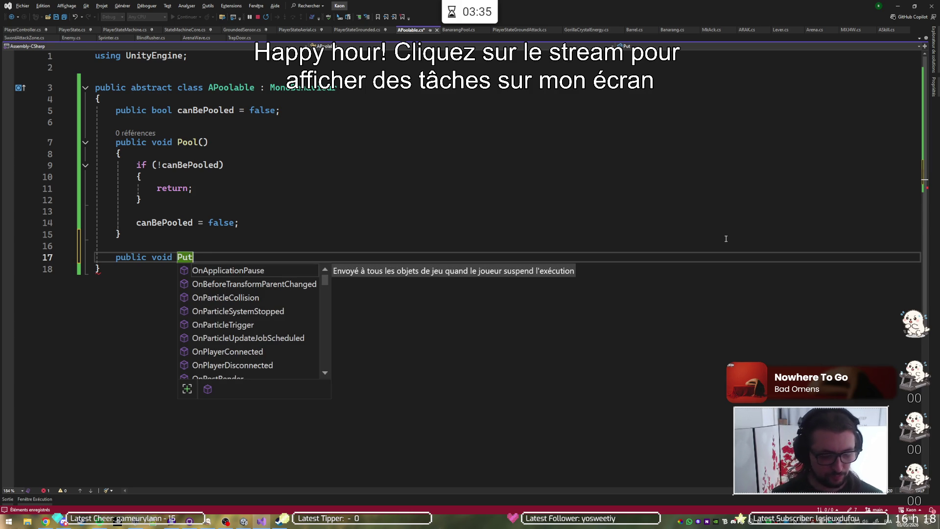
pyautogui.write('BackInPo')
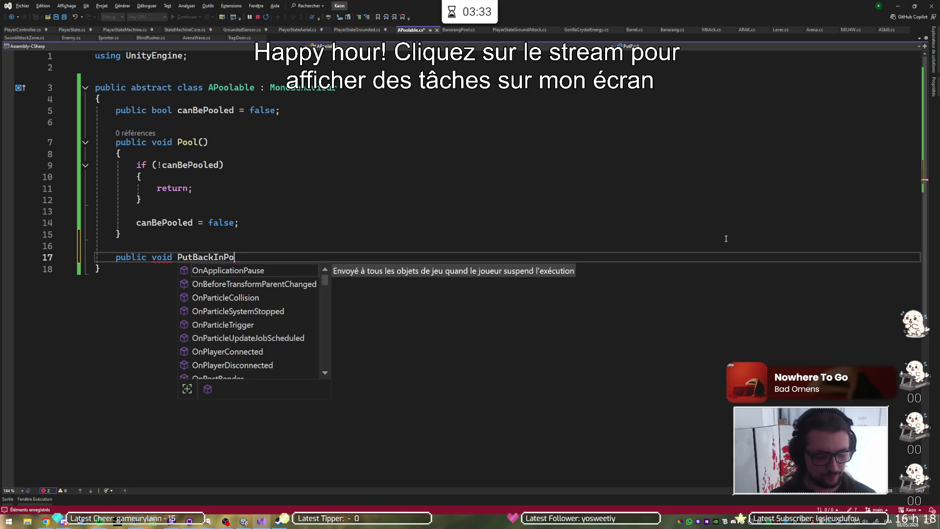
pyautogui.write('ol()')
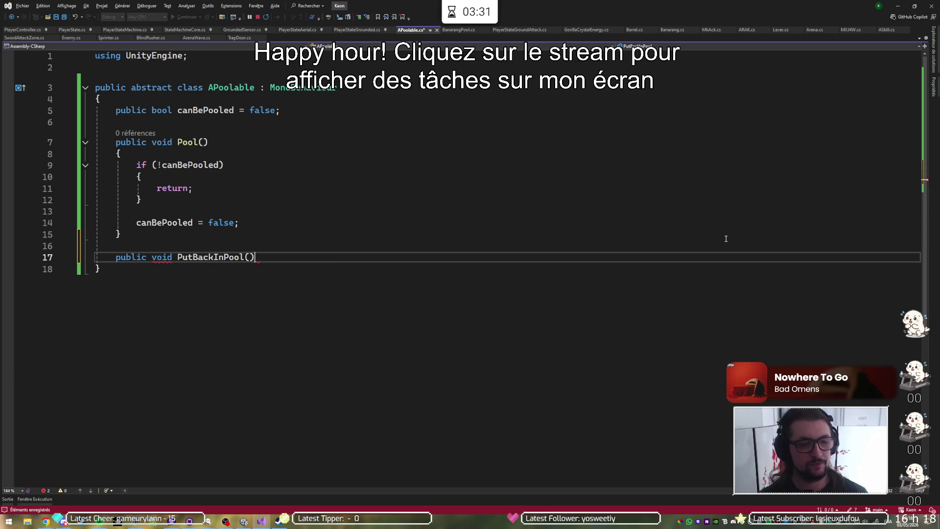
# Give PutBackInPool() a body that sets canBePooled = true
pyautogui.press('Return')
pyautogui.write('{')
pyautogui.press('Return')
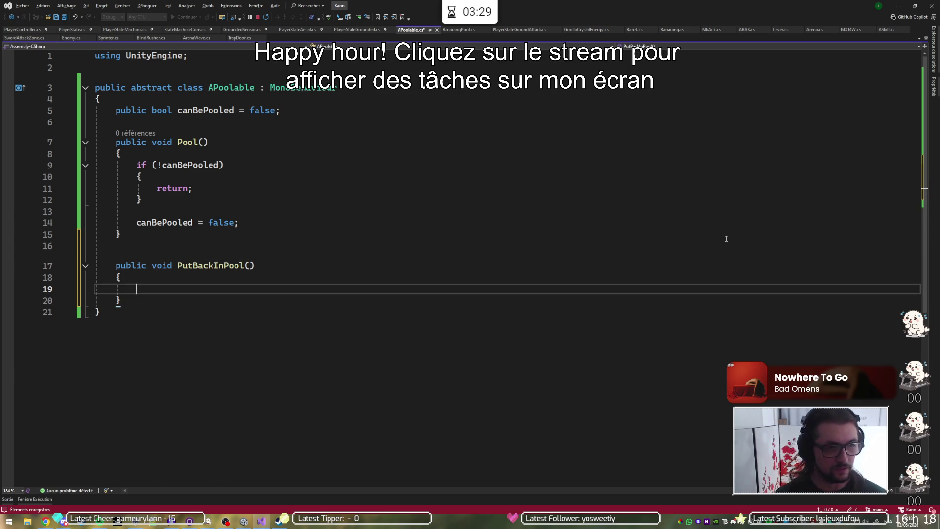
pyautogui.write('canBePooled')
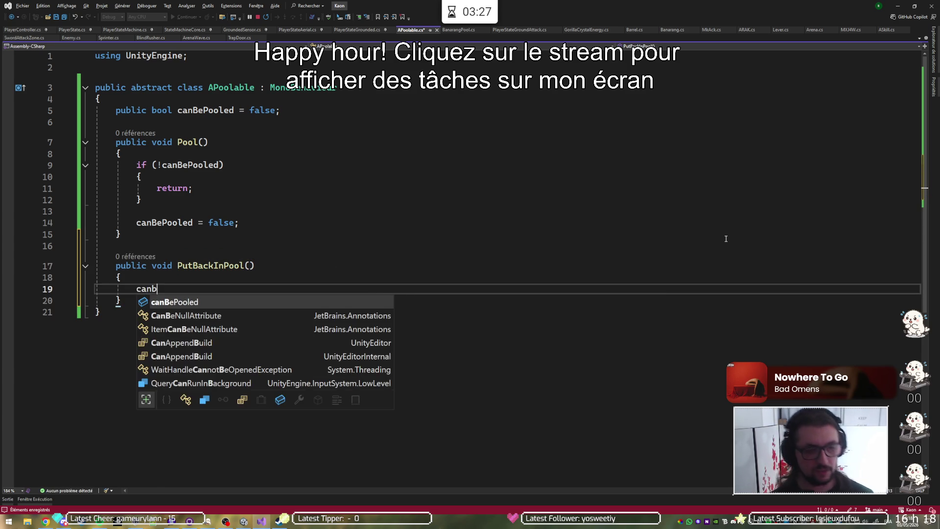
pyautogui.write(' = tr')
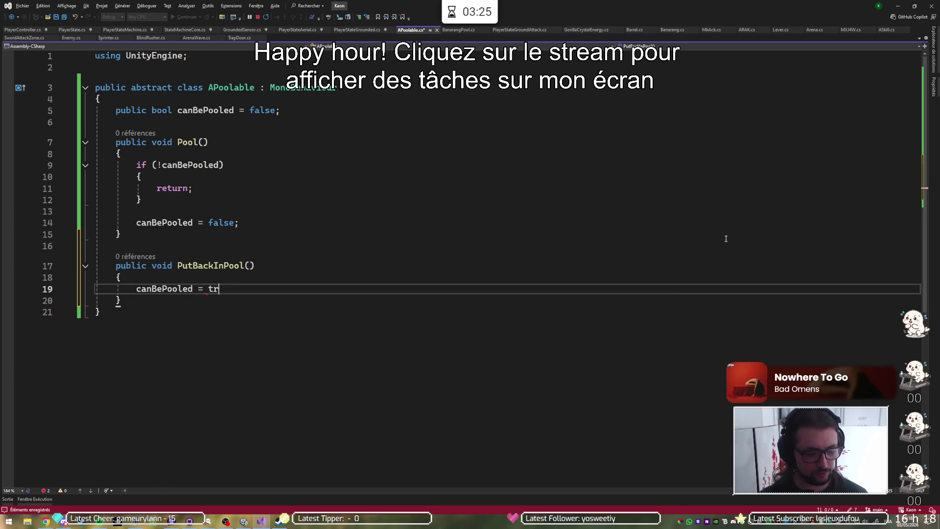
pyautogui.write('ue;')
pyautogui.press('Up')
pyautogui.press('Up')
# Mark the PutBackInPool() declaration as virtual
pyautogui.hotkey('ctrl', 'r')
pyautogui.hotkey('ctrl', 'r')
pyautogui.hotkey('ctrl', 'Left')
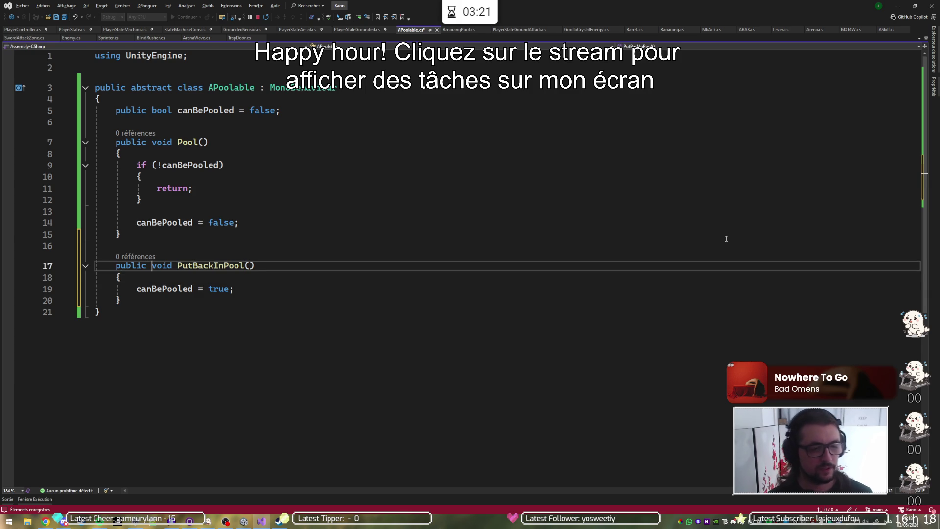
pyautogui.write('virtual')
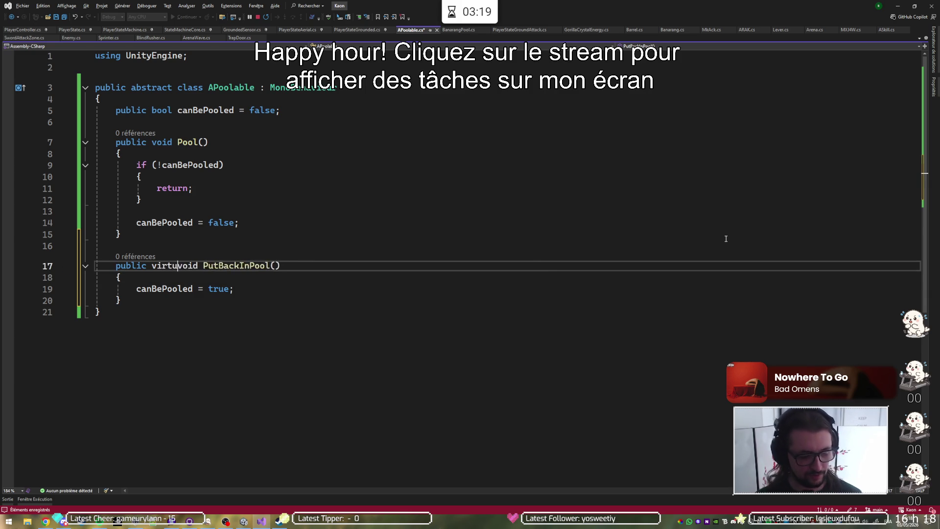
# Make the Pool() declaration virtual too, fixing the 'virrtual' typo
pyautogui.press('Up')
pyautogui.press('Up')
pyautogui.hotkey('ctrl', ']')
pyautogui.press('Up')
pyautogui.hotkey('ctrl', 'Right')
pyautogui.hotkey('ctrl', 'Right')
pyautogui.press('Home')
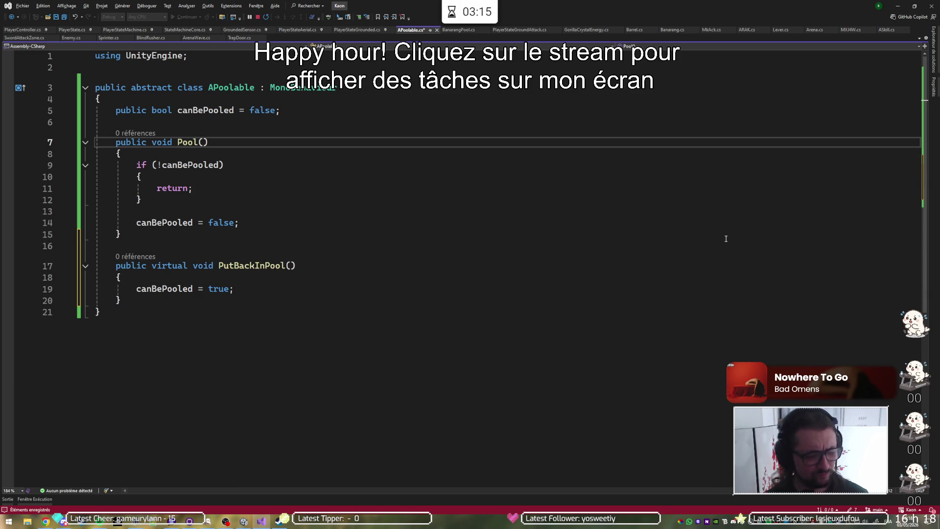
pyautogui.write('virrtual')
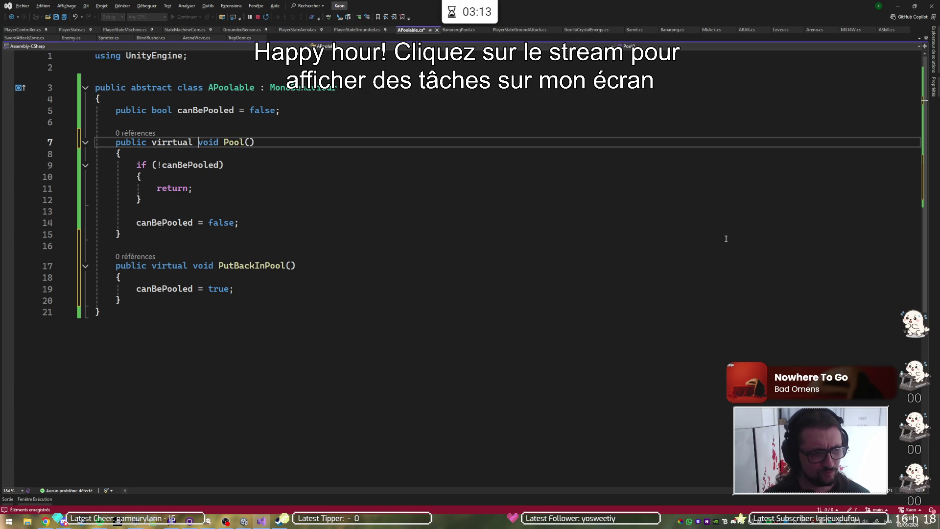
pyautogui.hotkey('ctrl', 'Left')
pyautogui.press('Right')
pyautogui.press('Right')
pyautogui.press('Delete')
pyautogui.press('End')
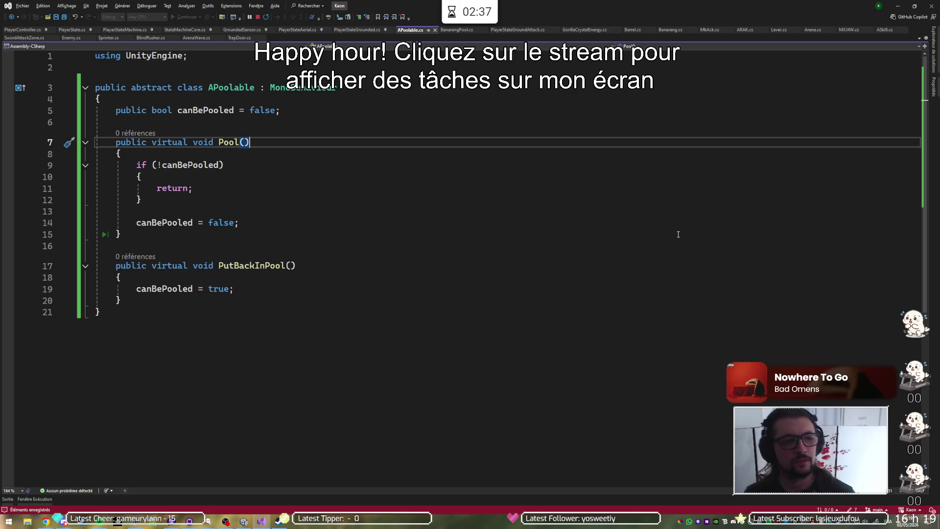
pyautogui.hotkey('ctrl', 'Tab')
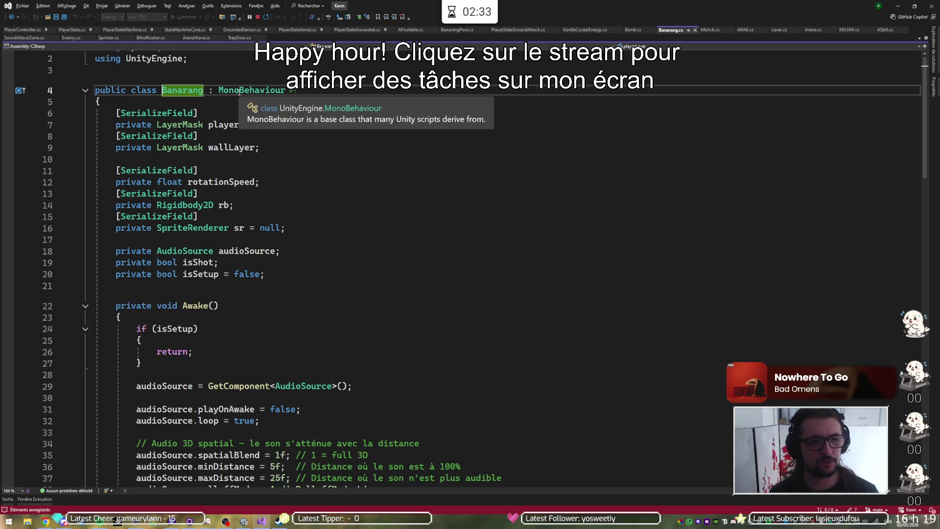
# Replace MonoBehaviour with APoolable as Banarang's base class in Banarang.cs
pyautogui.doubleClick(239, 92)
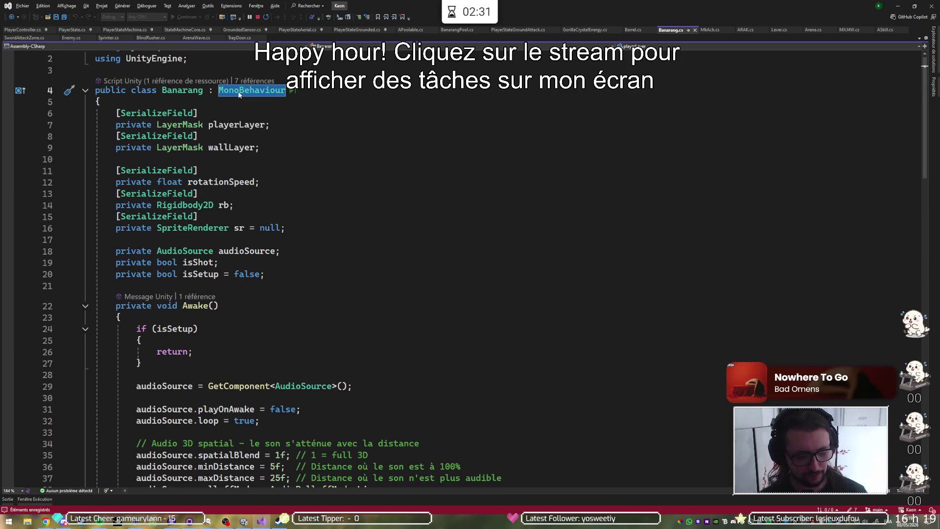
pyautogui.write('APo')
pyautogui.press('Tab')
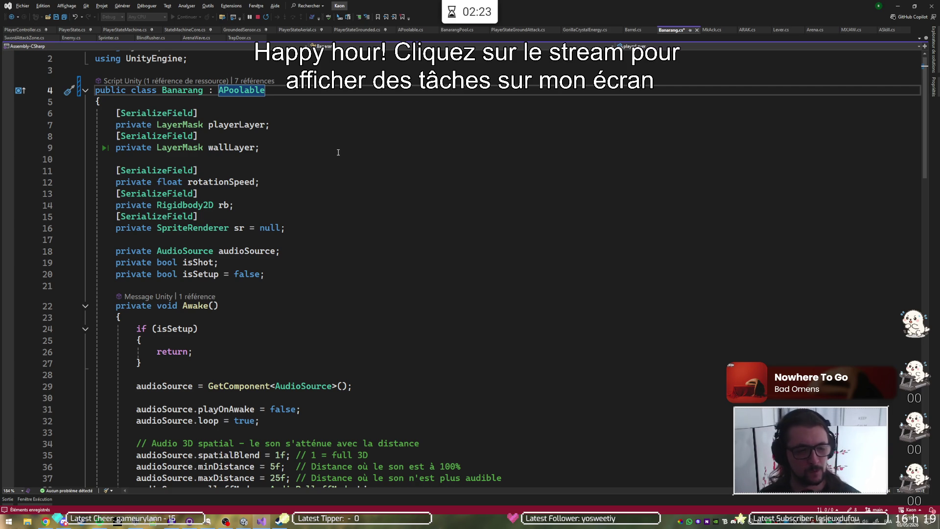
pyautogui.scroll(-7, 338, 153)
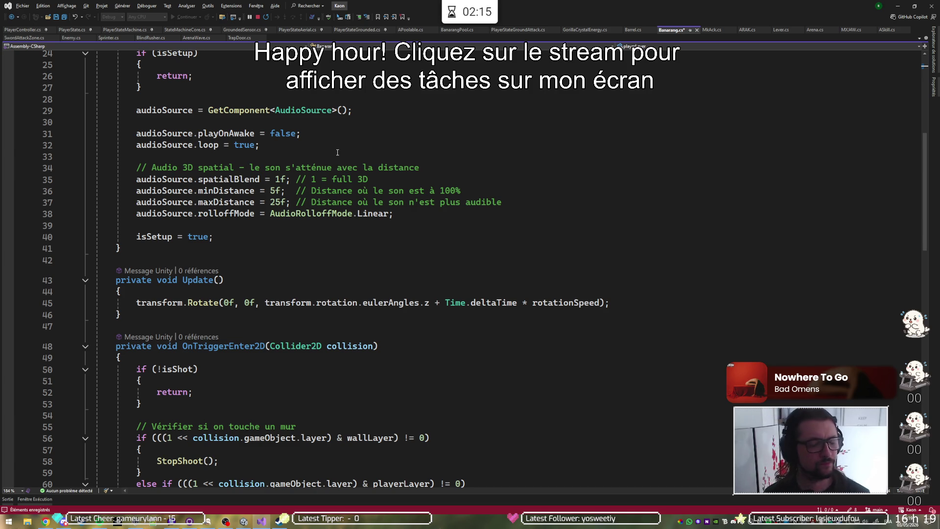
pyautogui.click(282, 289)
# Add an if (canBePooled) condition at the top of Update()
pyautogui.press('Return')
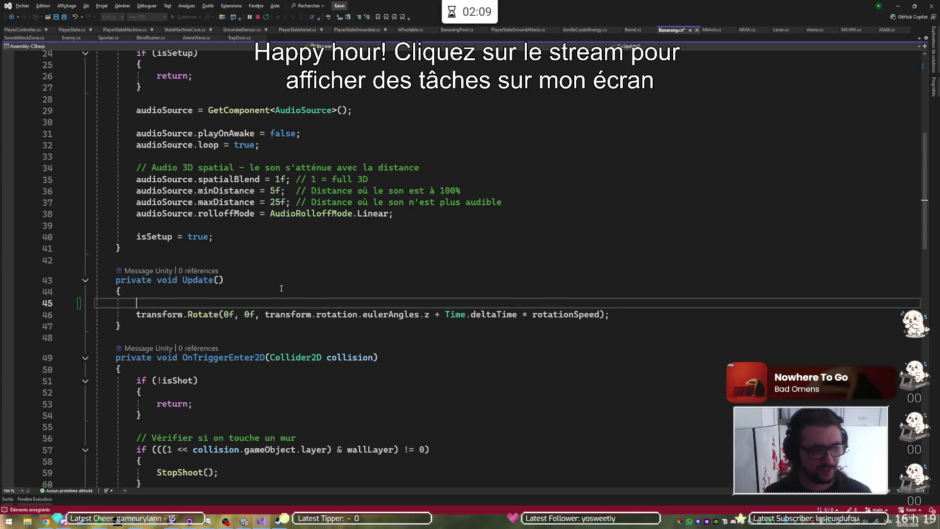
pyautogui.press('Return')
pyautogui.press('Up')
pyautogui.write('if(')
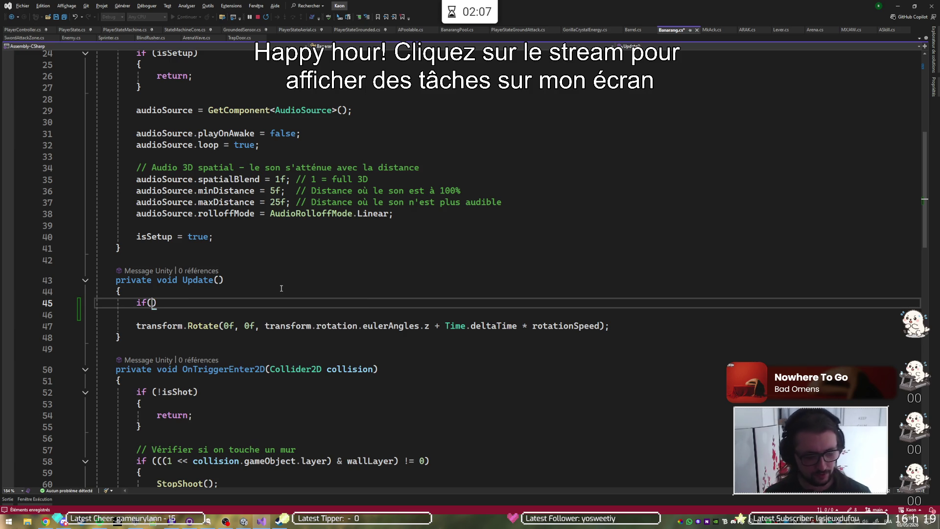
pyautogui.write('can')
pyautogui.press('Tab')
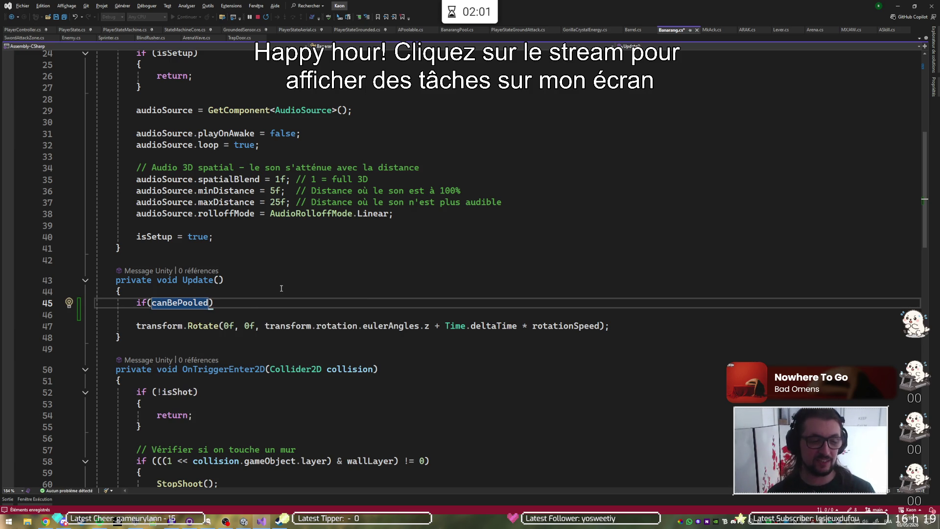
# Give the if a block containing return;, correcting the 'retun' typo
pyautogui.press('End')
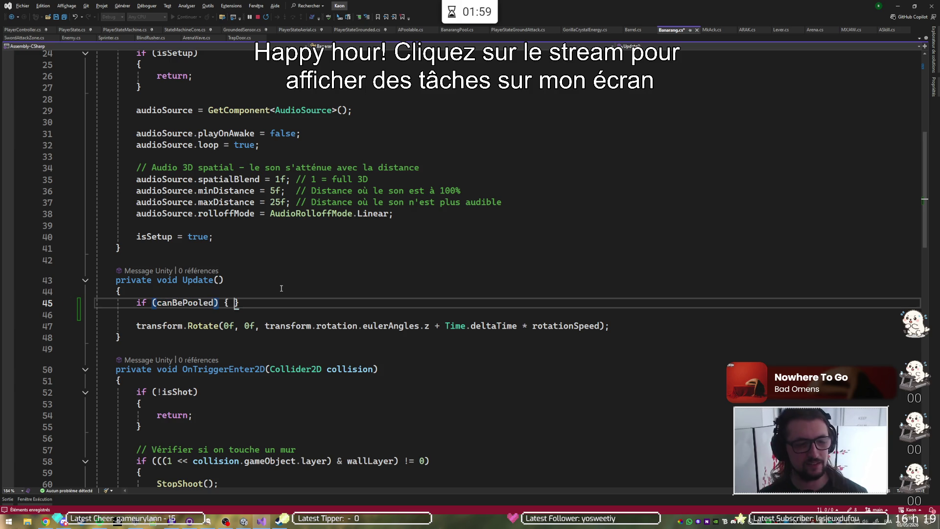
pyautogui.press('Return')
pyautogui.write('{')
pyautogui.press('Return')
pyautogui.write('retun')
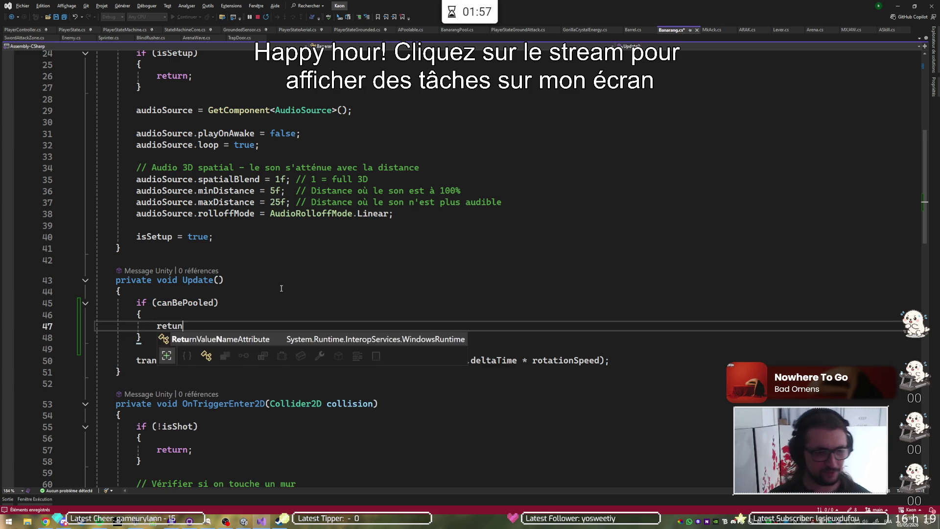
pyautogui.write(';')
pyautogui.hotkey('ctrl', 'z')
pyautogui.press('BackSpace')
pyautogui.write('rn;')
pyautogui.press('Escape')
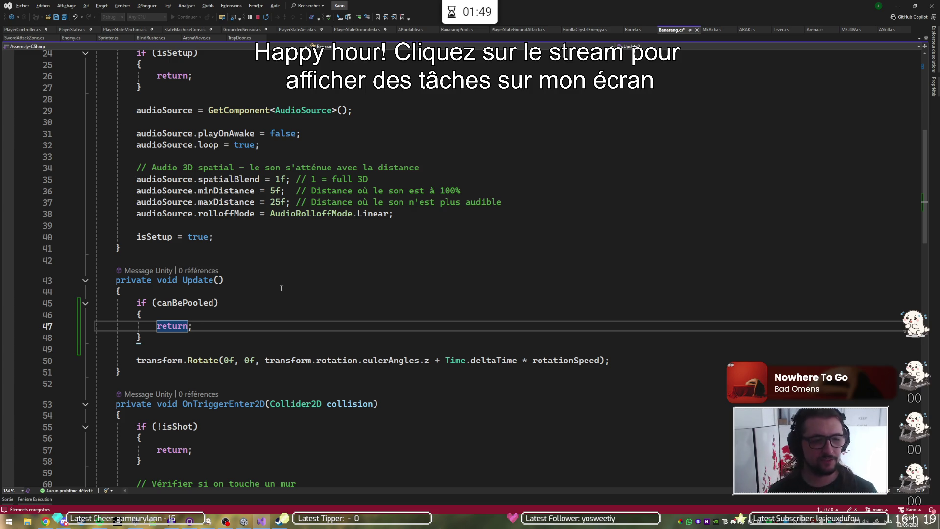
pyautogui.scroll(4, 281, 288)
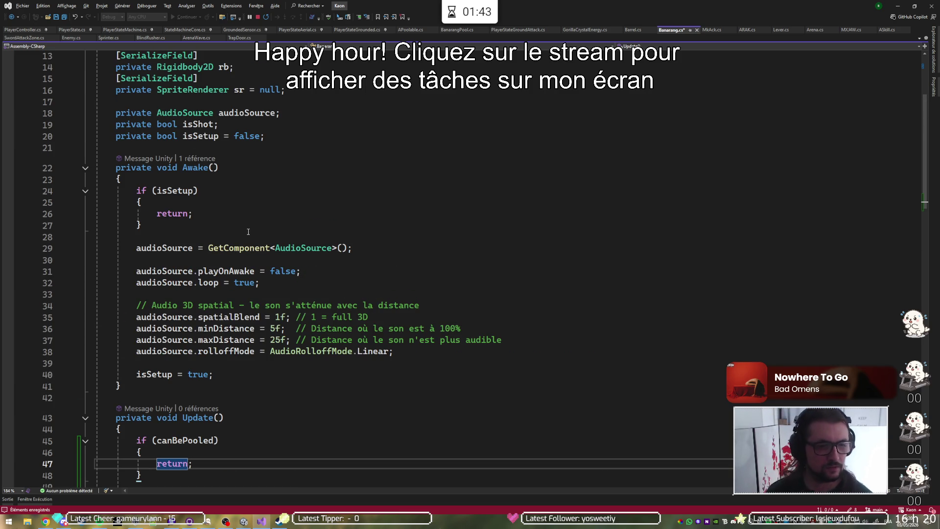
pyautogui.moveTo(232, 272)
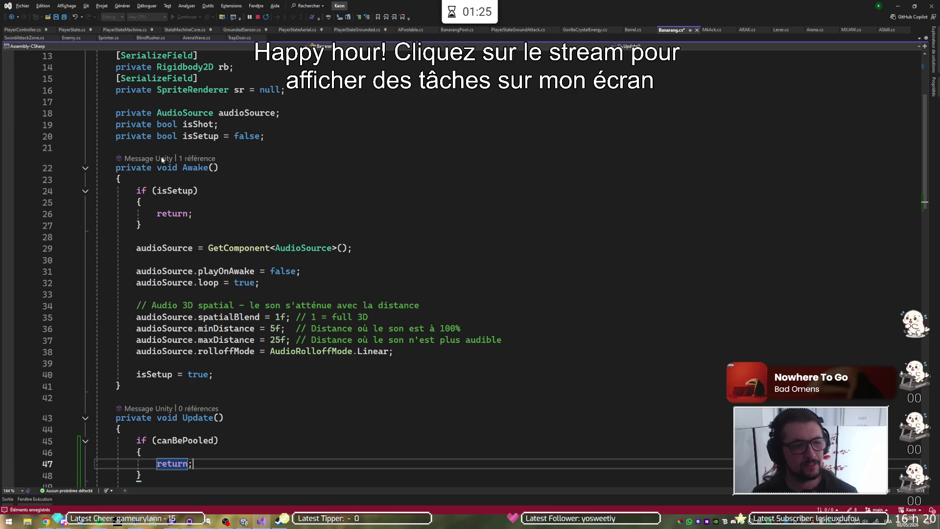
# Look up where Awake() is called and inspect the call inside Shoot()
pyautogui.click(196, 158)
pyautogui.click(209, 140)
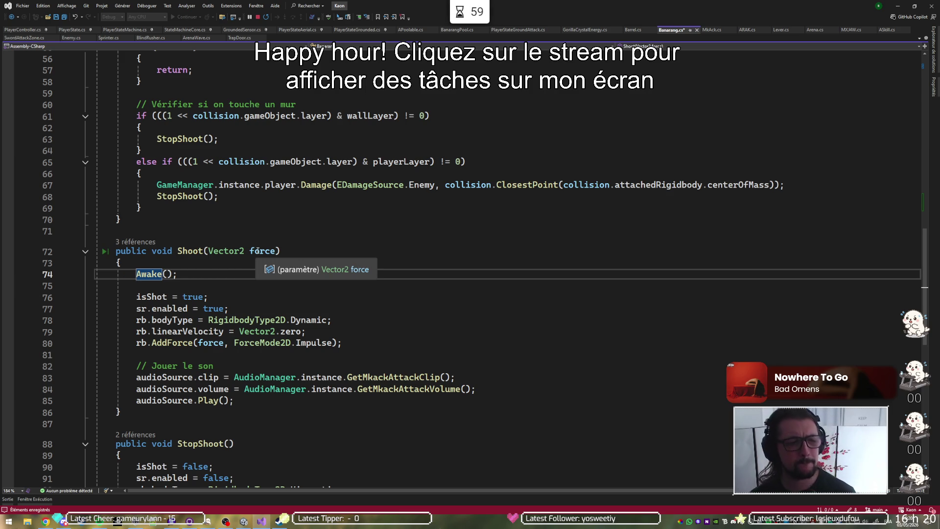
pyautogui.scroll(8, 246, 242)
pyautogui.scroll(9, 246, 242)
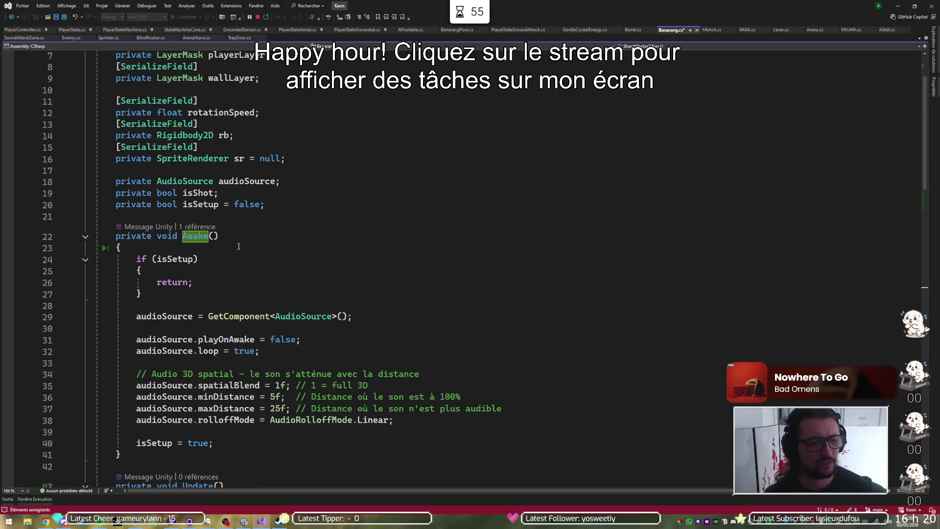
pyautogui.scroll(-2, 239, 246)
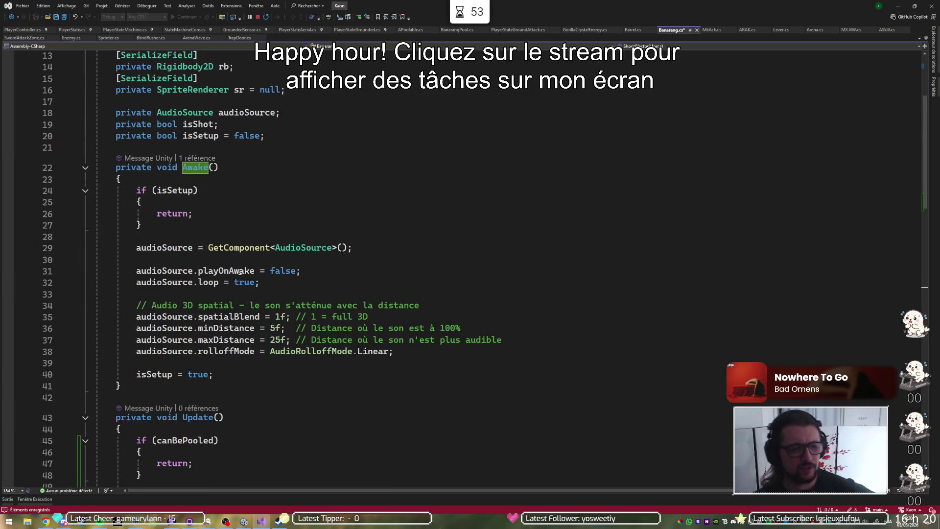
pyautogui.moveTo(214, 250)
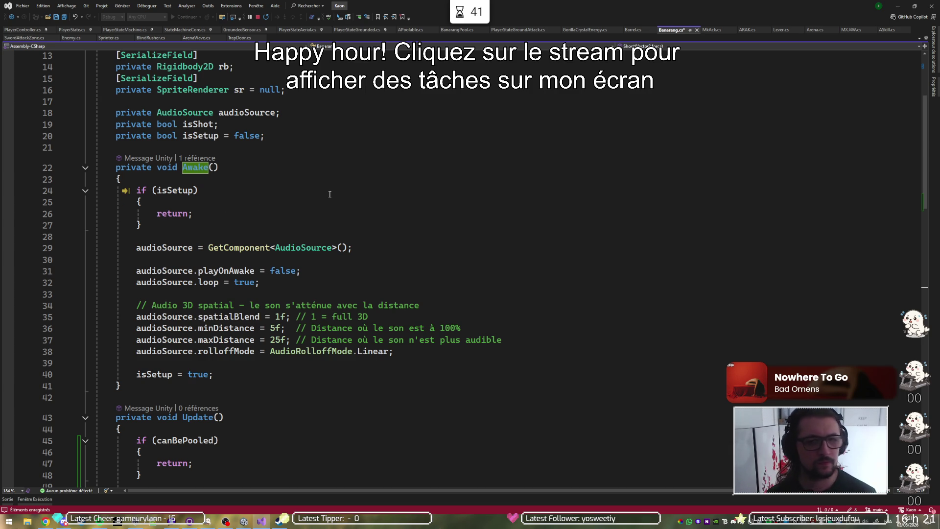
# Save Banarang.cs
pyautogui.hotkey('ctrl', 'Tab')
pyautogui.press('Escape')
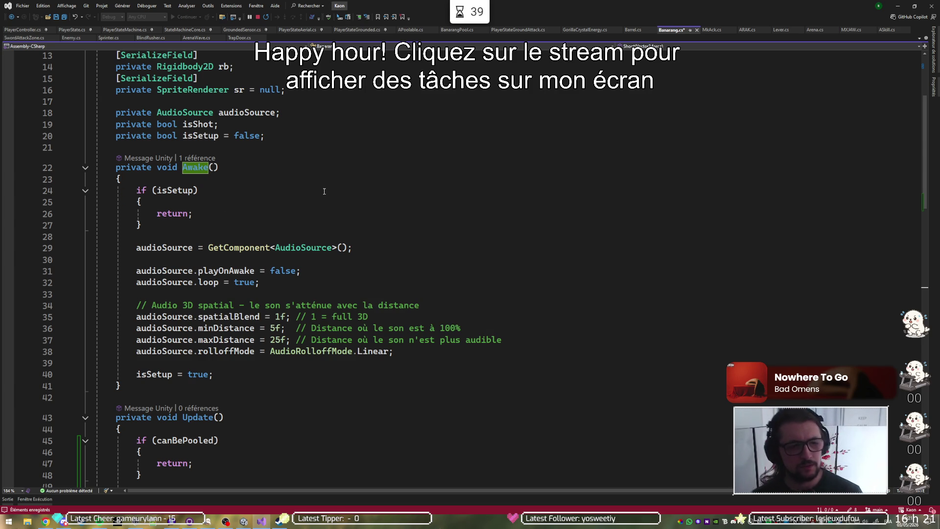
pyautogui.hotkey('ctrl', 's')
# Highlight the uses of isShot in OnTriggerEnter2D and go to StopShoot's definition
pyautogui.scroll(-7, 324, 191)
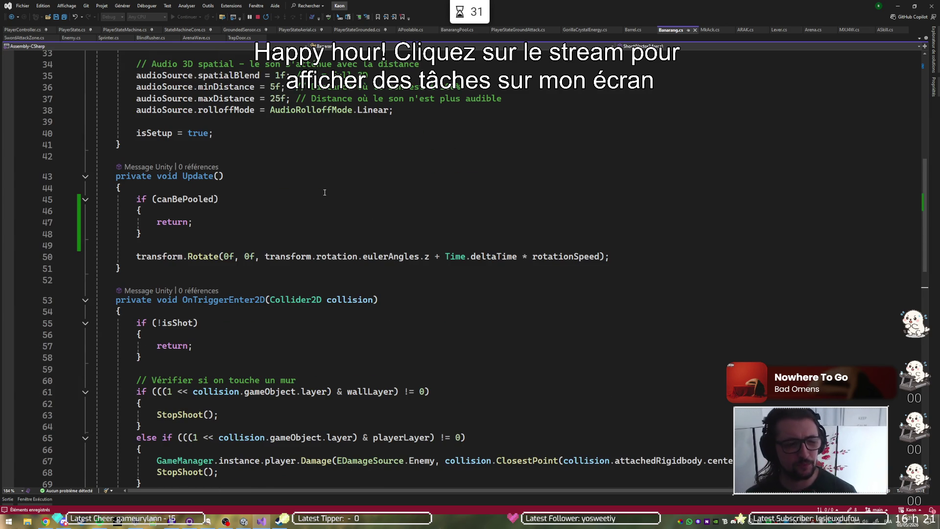
pyautogui.scroll(-4, 324, 193)
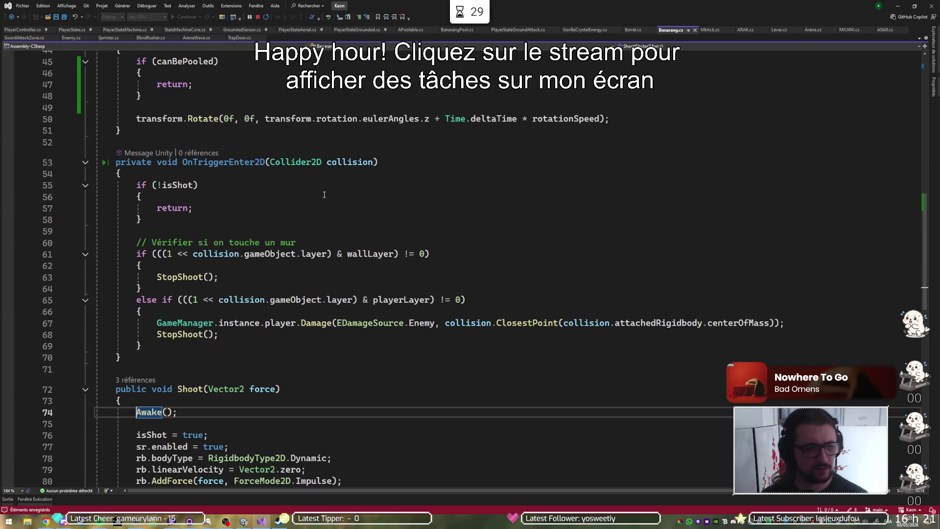
pyautogui.click(238, 186)
pyautogui.click(177, 185)
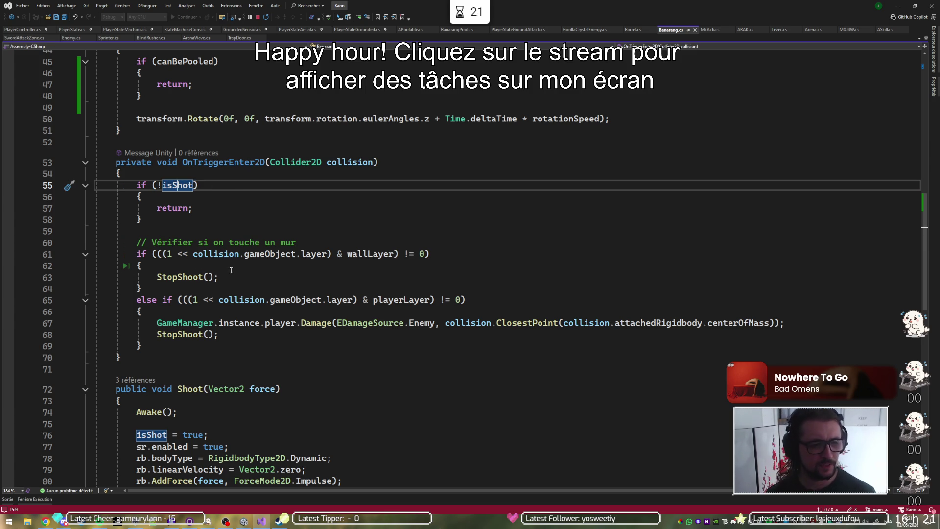
pyautogui.click(194, 279)
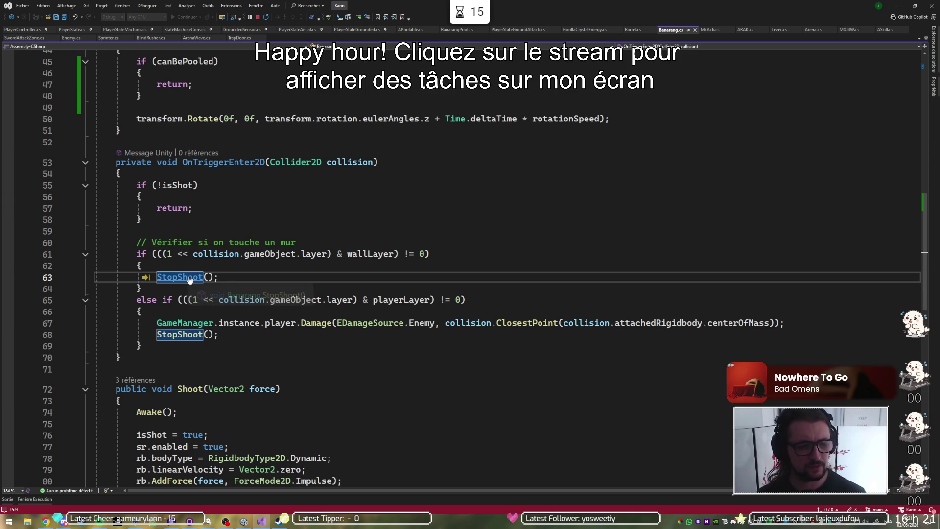
pyautogui.keyDown('ctrl'); pyautogui.click(190, 277); pyautogui.keyUp('ctrl')
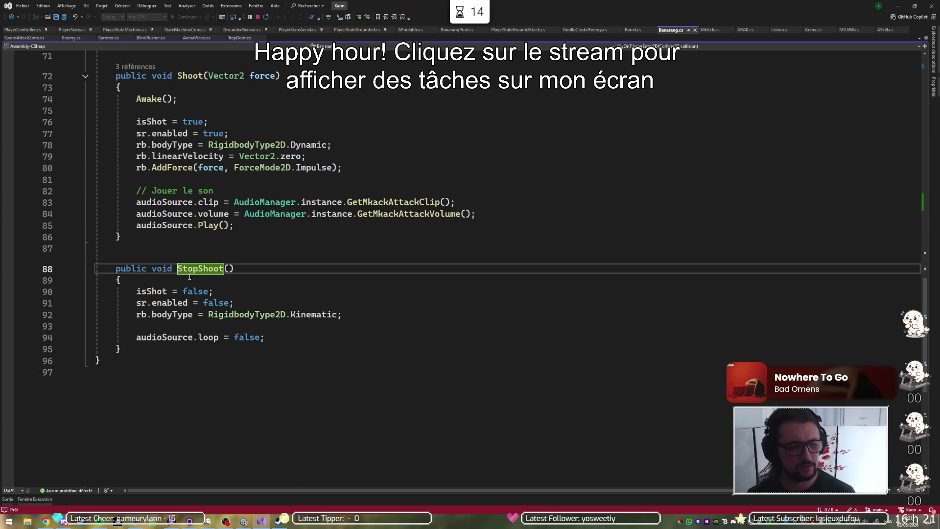
# Add canBePooled = true; after the audio loop line in StopShoot()
pyautogui.click(282, 300)
pyautogui.click(282, 314)
pyautogui.click(276, 338)
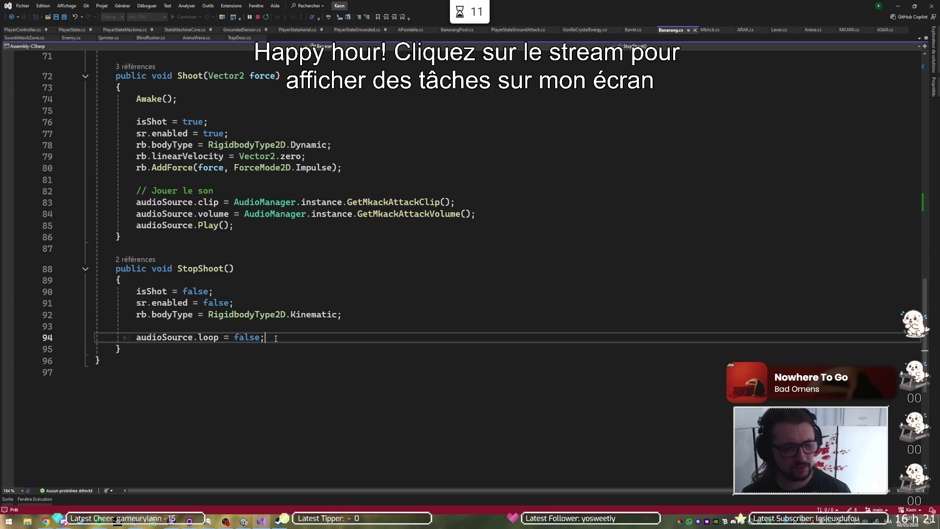
pyautogui.press('Return')
pyautogui.write('can')
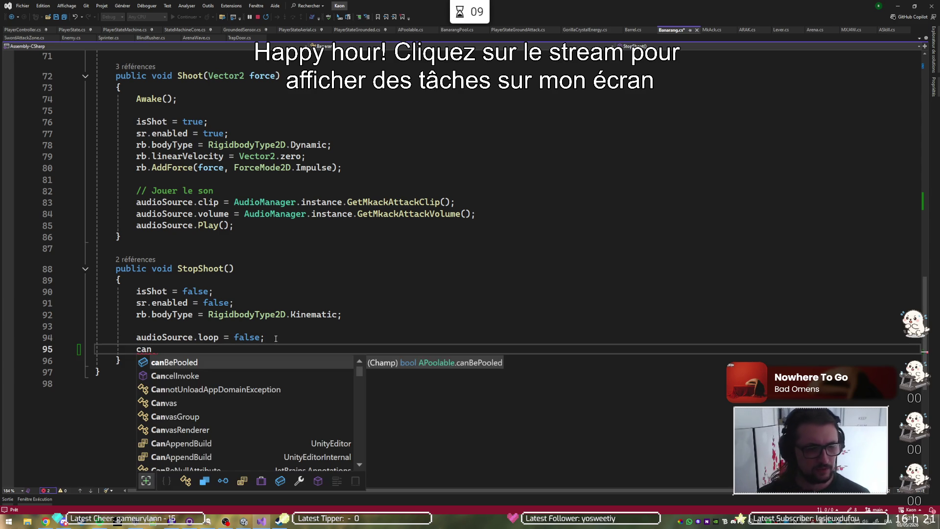
pyautogui.press('Tab')
pyautogui.write('= ')
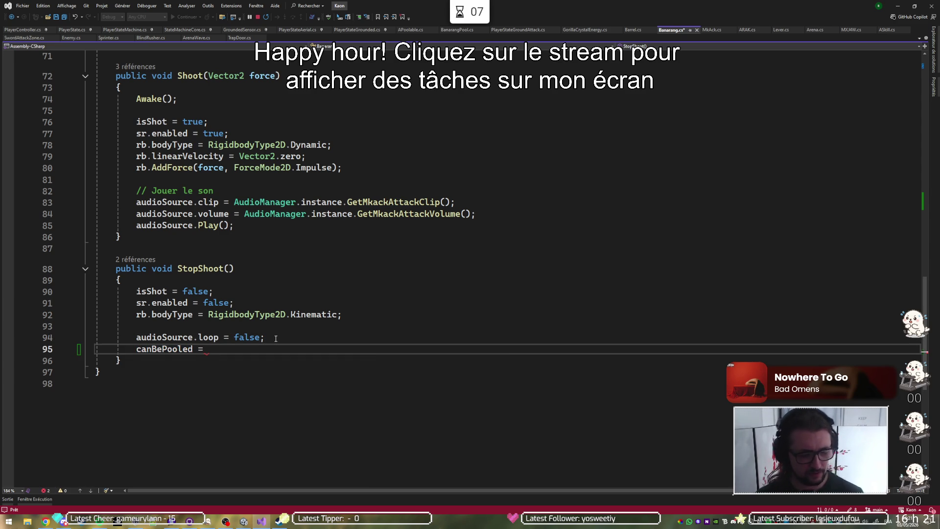
pyautogui.write('truee')
pyautogui.press('BackSpace')
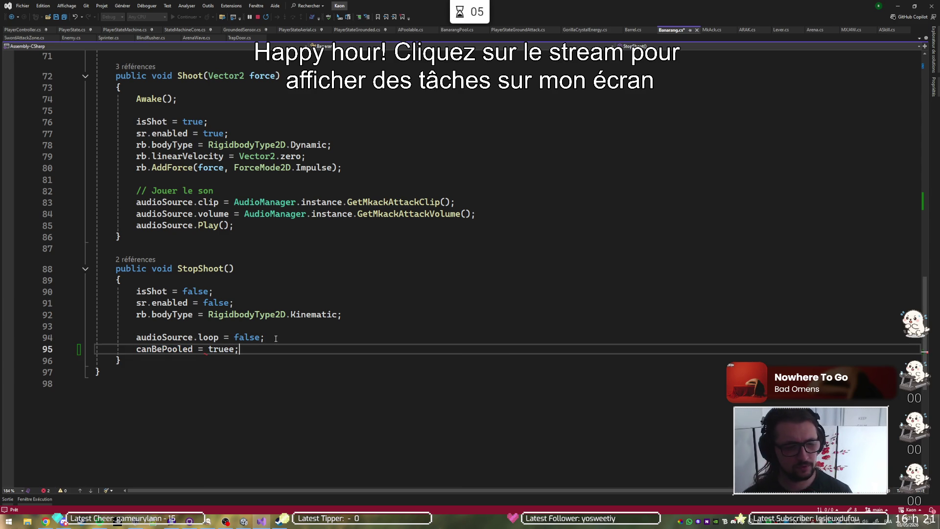
pyautogui.write(';')
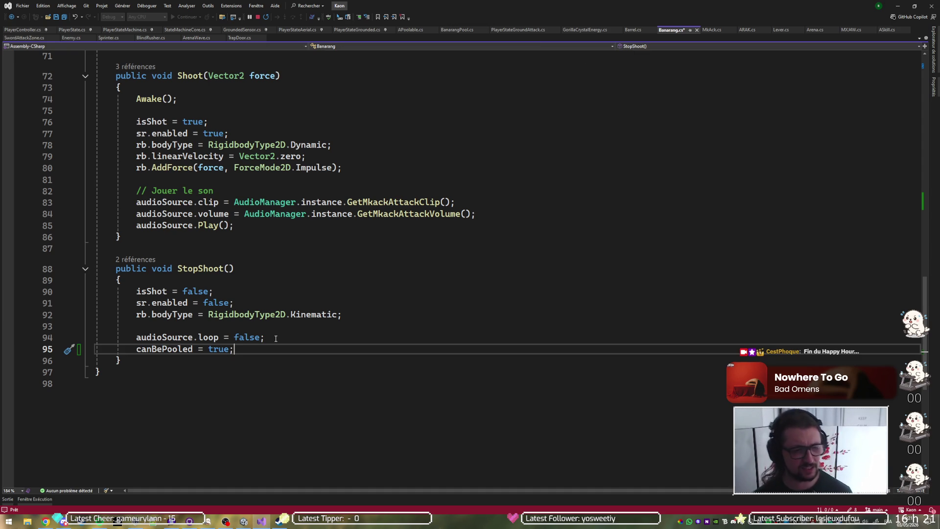
# Insert rb.linearVelocity = Vector2.zero; above the body type line and save Banarang.cs
pyautogui.click(368, 317)
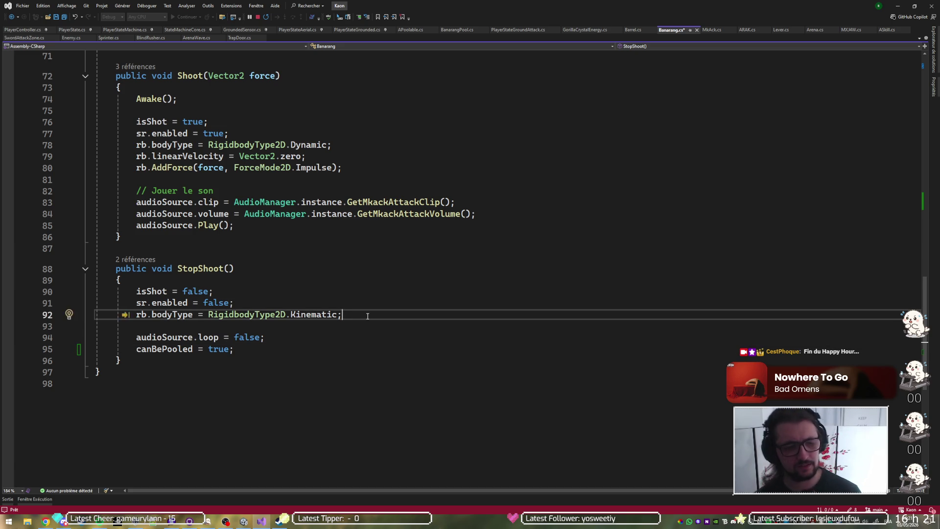
pyautogui.hotkey('ctrl', 'Return')
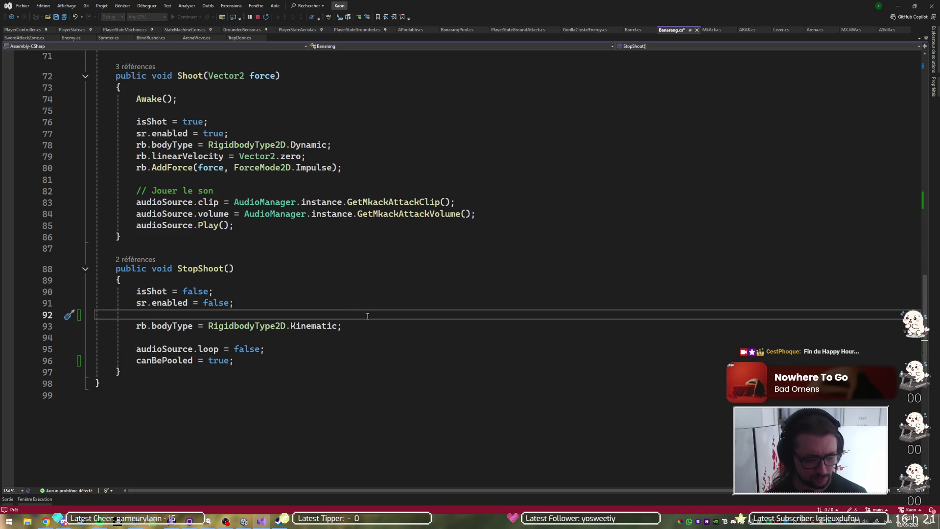
pyautogui.write('rb.')
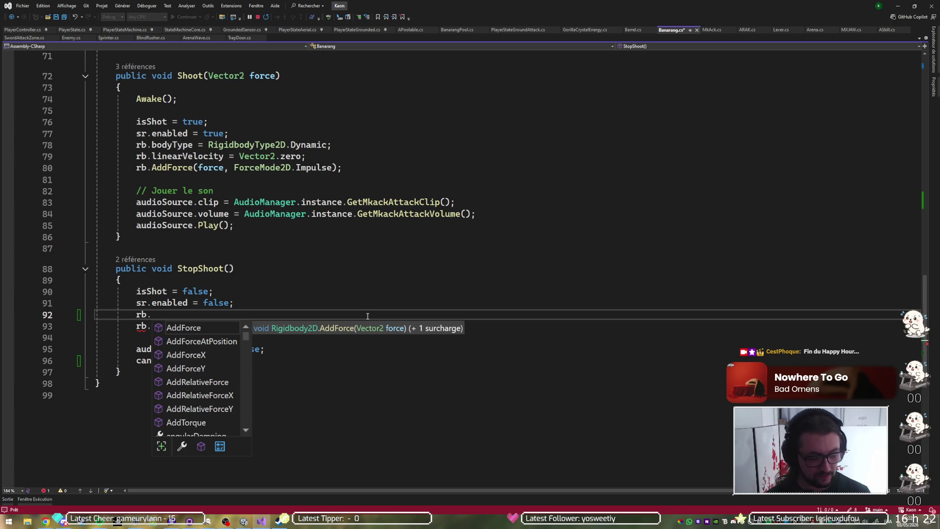
pyautogui.write('line')
pyautogui.press('Down')
pyautogui.press('Tab')
pyautogui.write('= Vc')
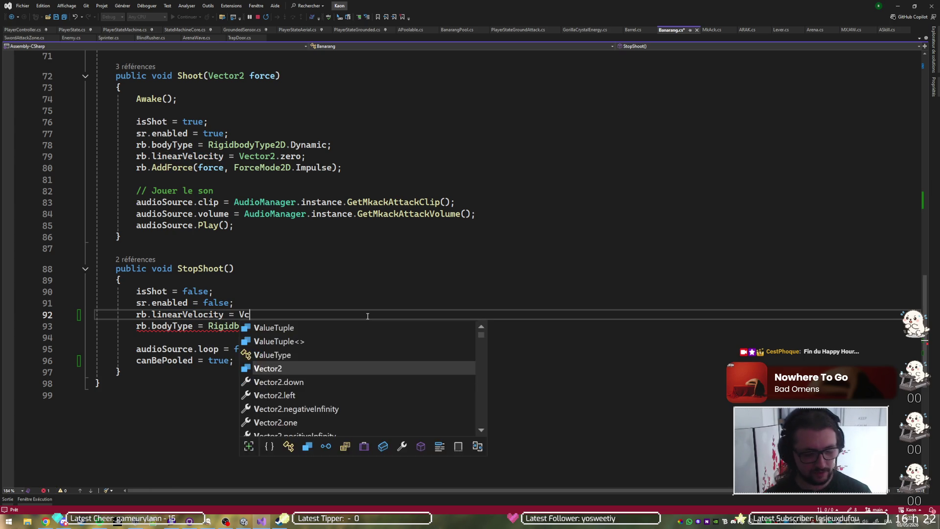
pyautogui.write('ttor')
pyautogui.press('BackSpace')
pyautogui.press('BackSpace')
pyautogui.press('Left')
pyautogui.press('Left')
pyautogui.press('Left')
pyautogui.write('e')
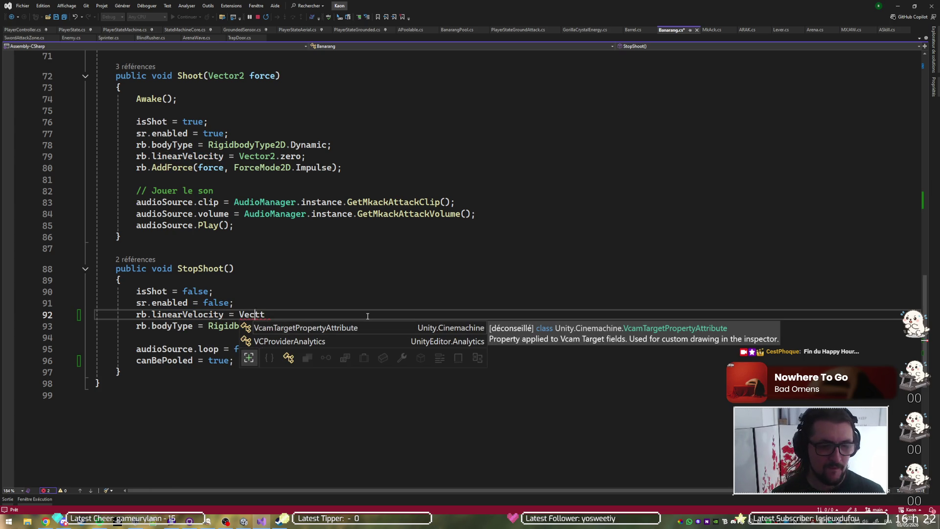
pyautogui.press('Delete')
pyautogui.write('.z')
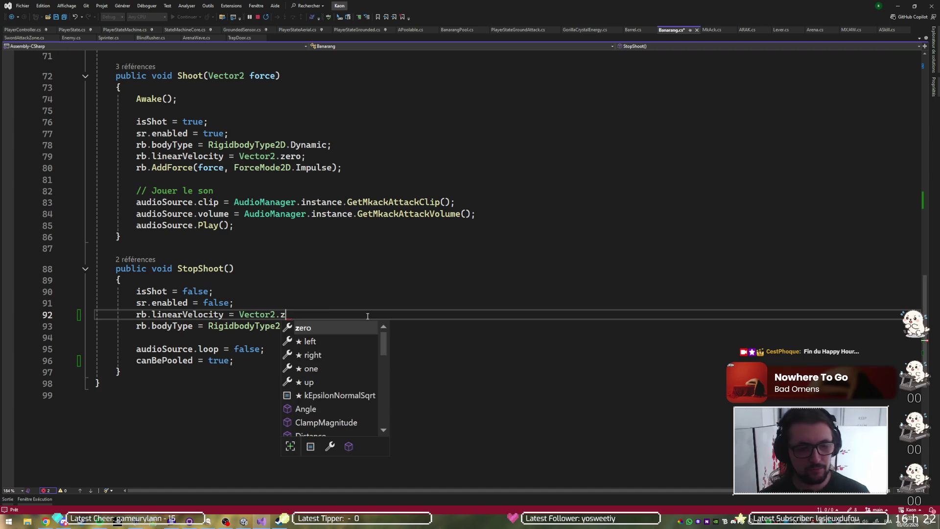
pyautogui.press('Tab')
pyautogui.write(';')
pyautogui.hotkey('ctrl', 's')
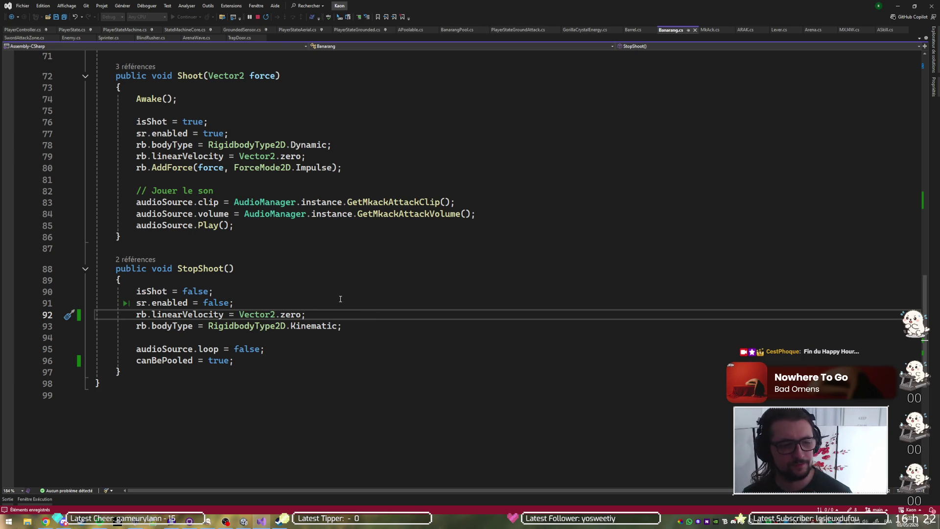
# Switch to BanarangPool.cs and put the caret on empty line 24
pyautogui.moveTo(155, 363)
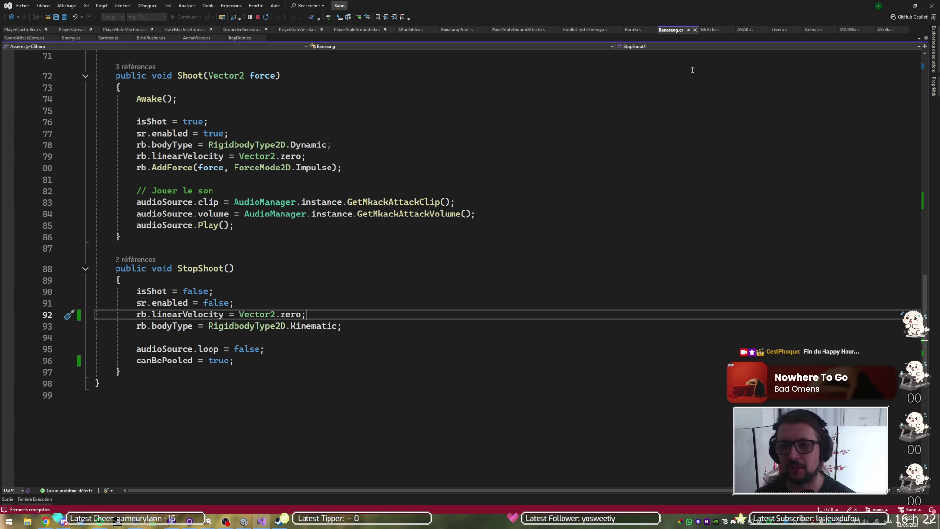
pyautogui.hotkey('ctrl', 'Tab')
pyautogui.hotkey('ctrl', 'Tab')
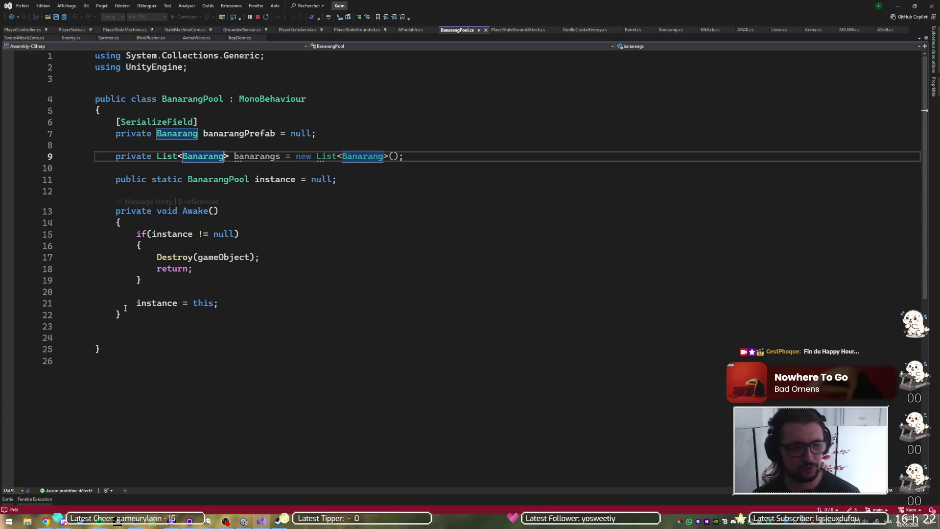
pyautogui.click(139, 337)
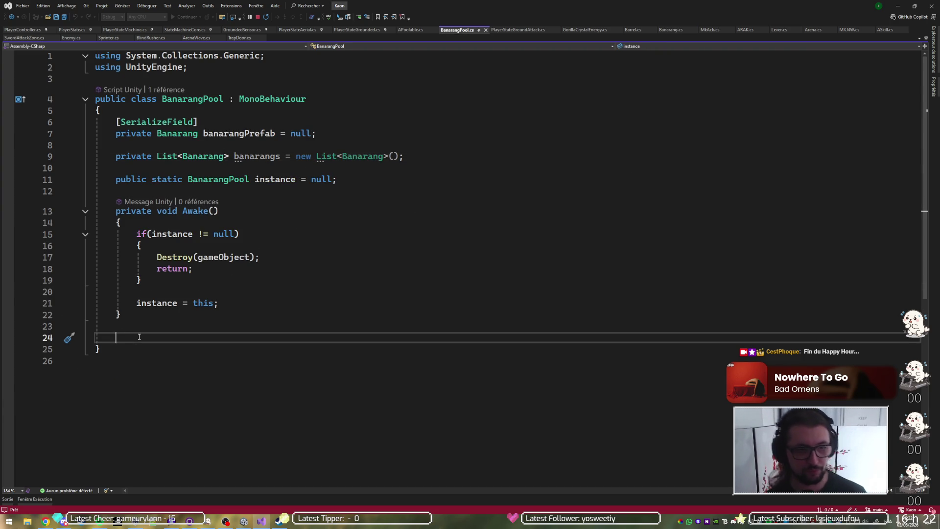
# Declare a new public Banarang Pool() method in BanarangPool
pyautogui.write('ppublic void')
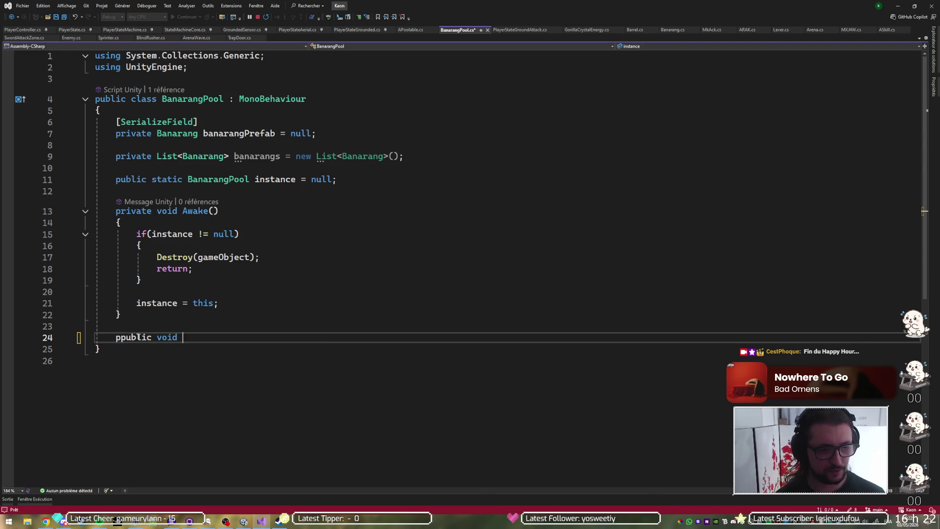
pyautogui.press('Home')
pyautogui.press('Delete')
pyautogui.press('End')
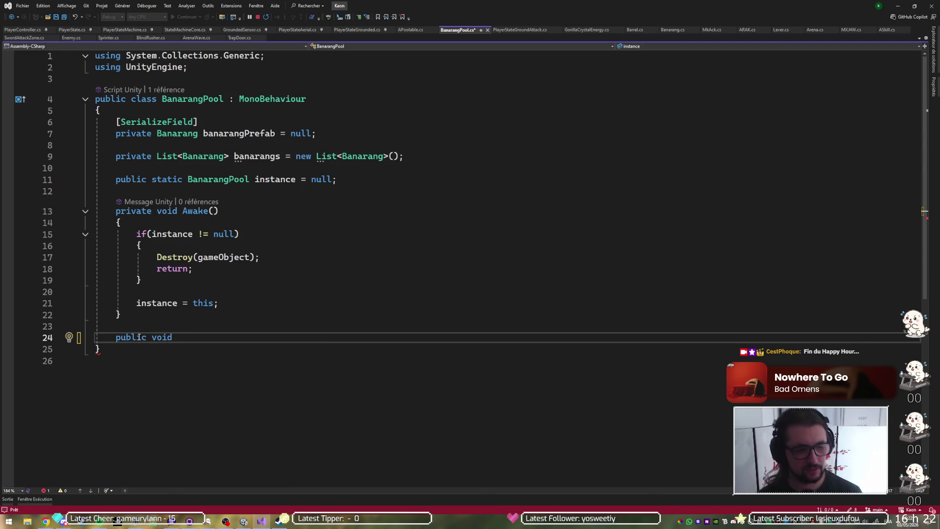
pyautogui.write('Bana')
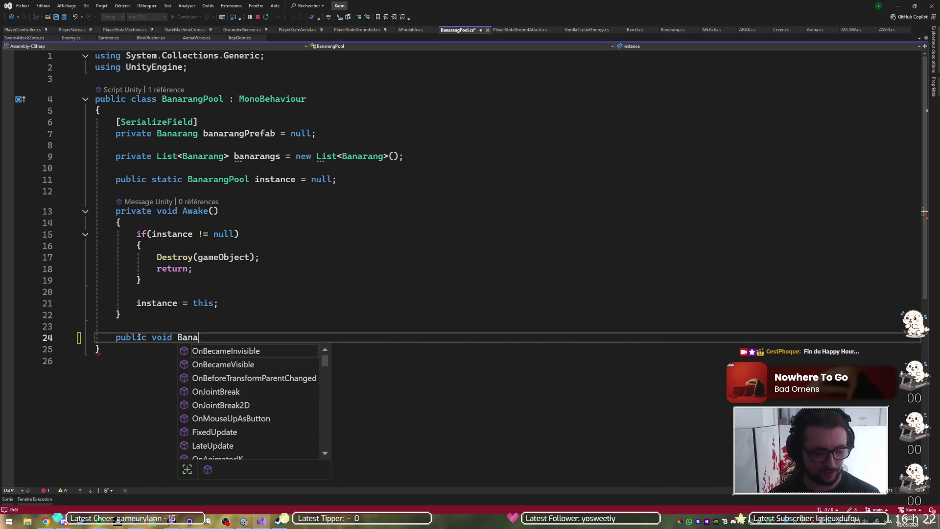
pyautogui.write('rang')
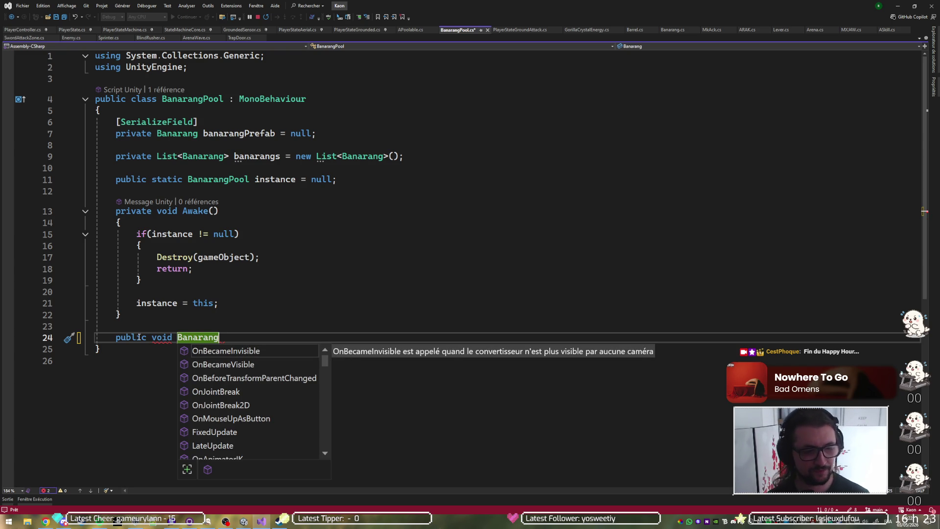
pyautogui.press('Escape')
pyautogui.hotkey('ctrl', 'Left')
pyautogui.hotkey('ctrl', 'shift', 'Left')
pyautogui.press('BackSpace')
pyautogui.press('Escape')
pyautogui.write('Pool')
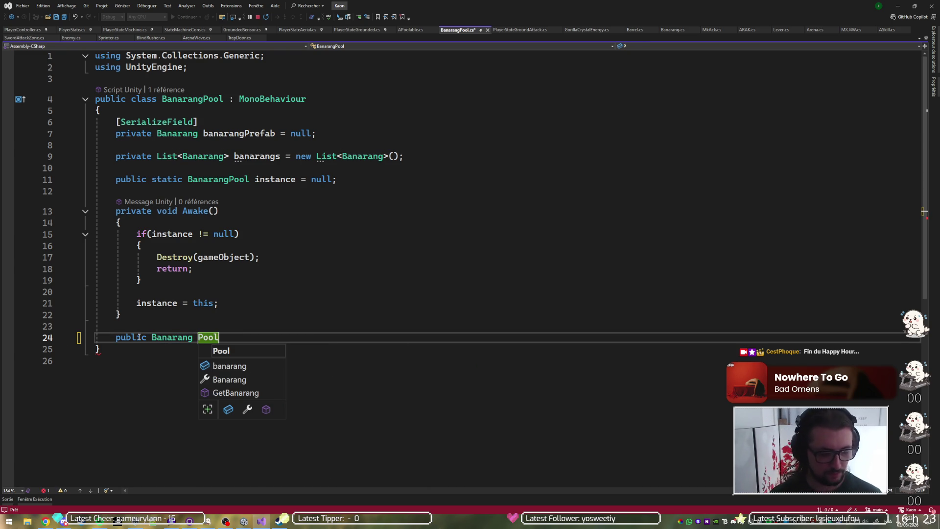
pyautogui.write('() {')
pyautogui.press('Return')
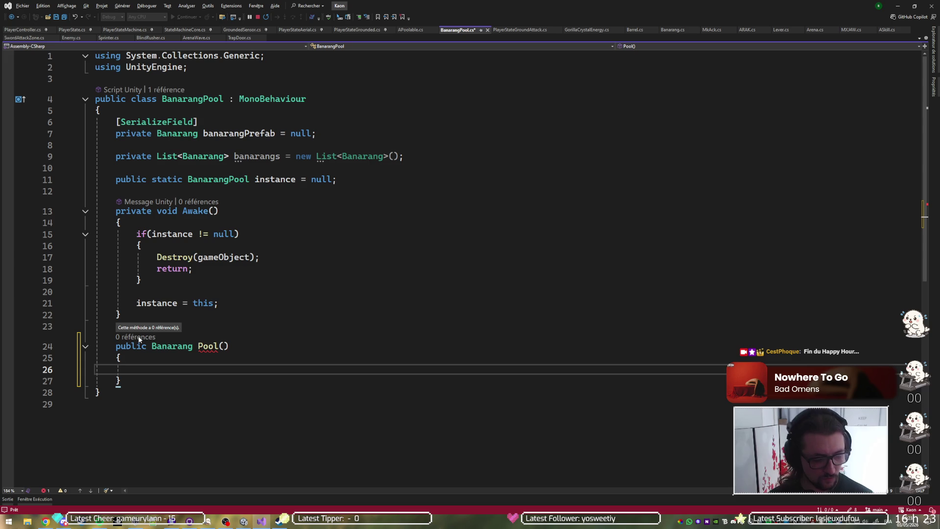
# Add a foreach loop over the banarangs collection inside Pool()
pyautogui.write('for')
pyautogui.press('Tab')
pyautogui.press('Tab')
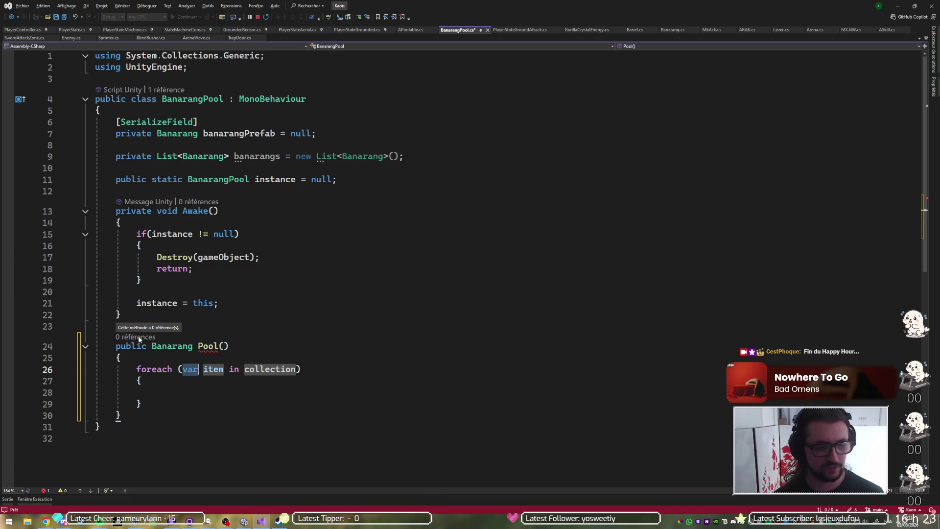
pyautogui.press('Tab')
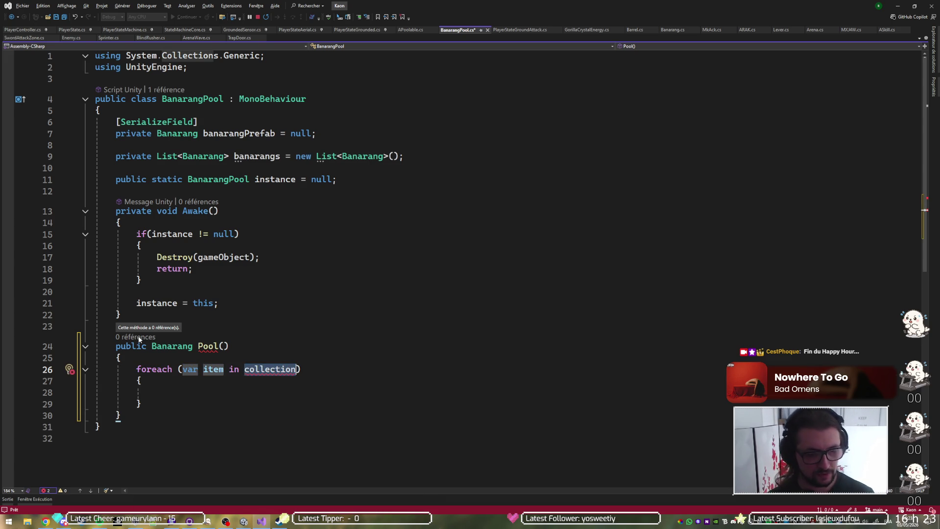
pyautogui.write('bana')
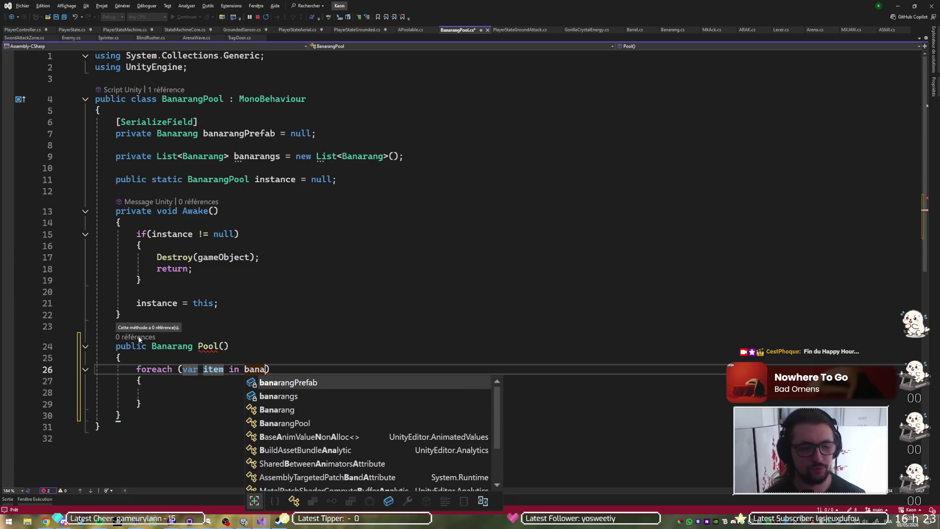
pyautogui.press('Tab')
pyautogui.press('Return')
# When item.canBePooled, call item.Pool() and return item, then go to Pool's definition
pyautogui.write('if(item.')
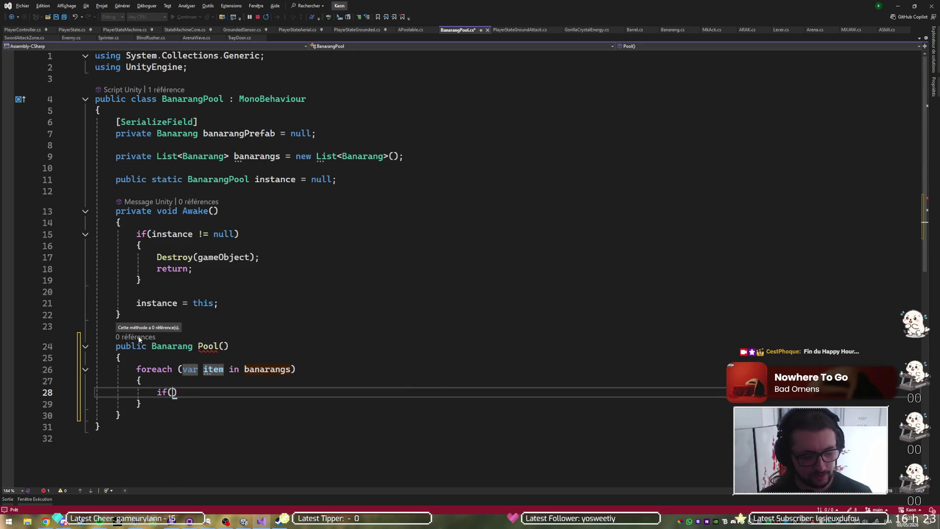
pyautogui.write('canb')
pyautogui.press('Tab')
pyautogui.write(')')
pyautogui.press('Return')
pyautogui.write('{')
pyautogui.press('Return')
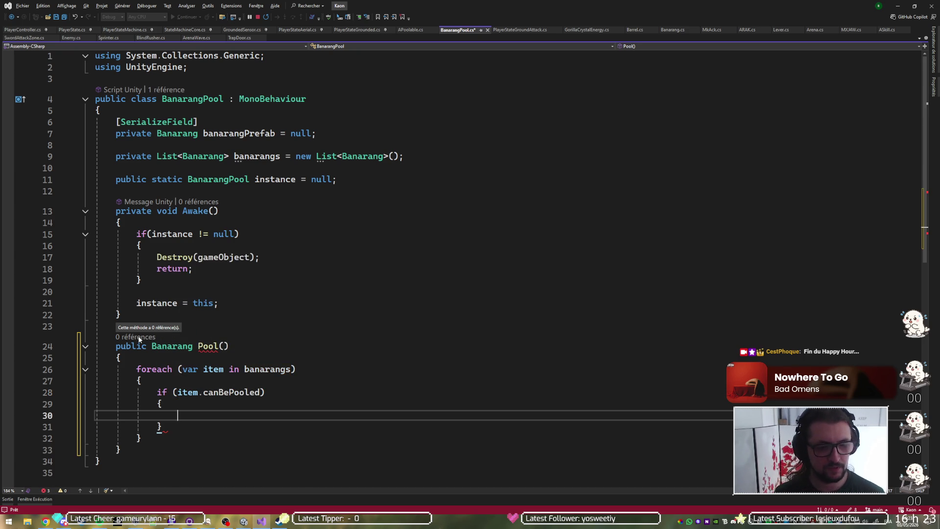
pyautogui.write('return')
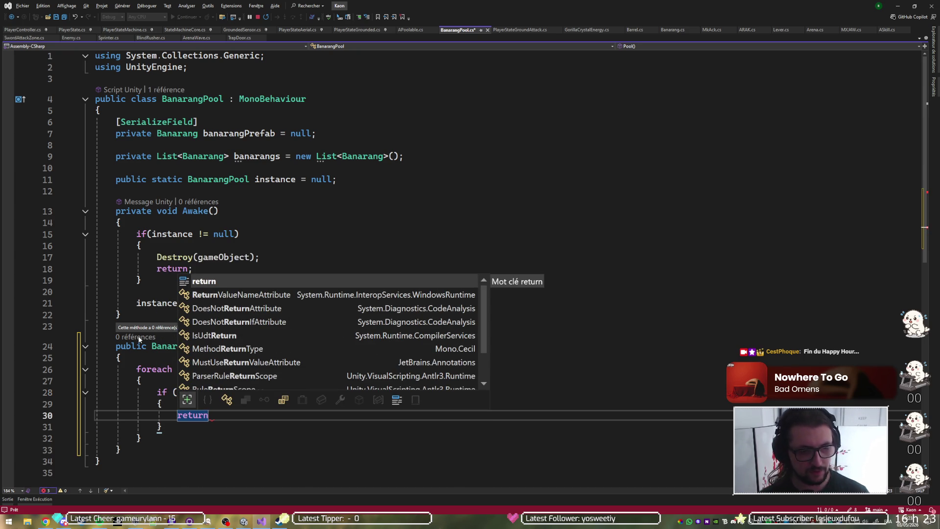
pyautogui.write(' item;')
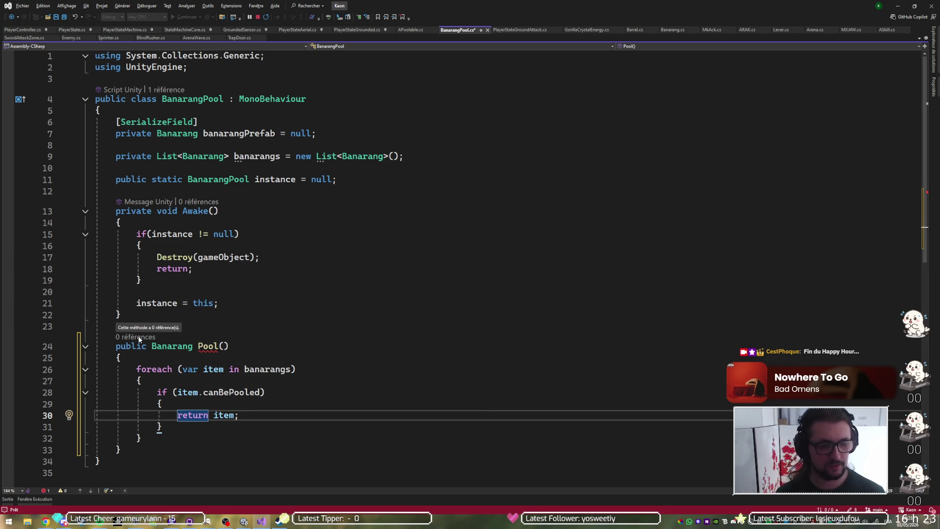
pyautogui.hotkey('ctrl', 'Return')
pyautogui.write('it')
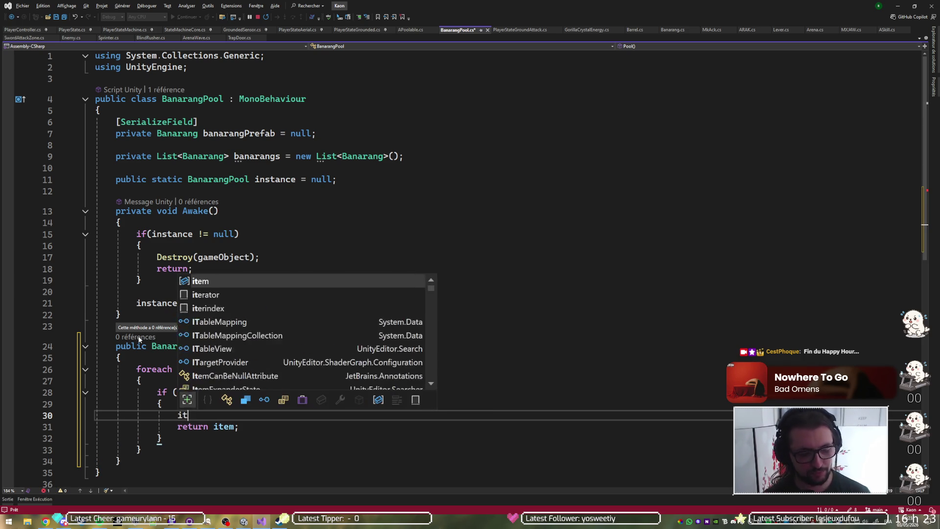
pyautogui.write('em.po')
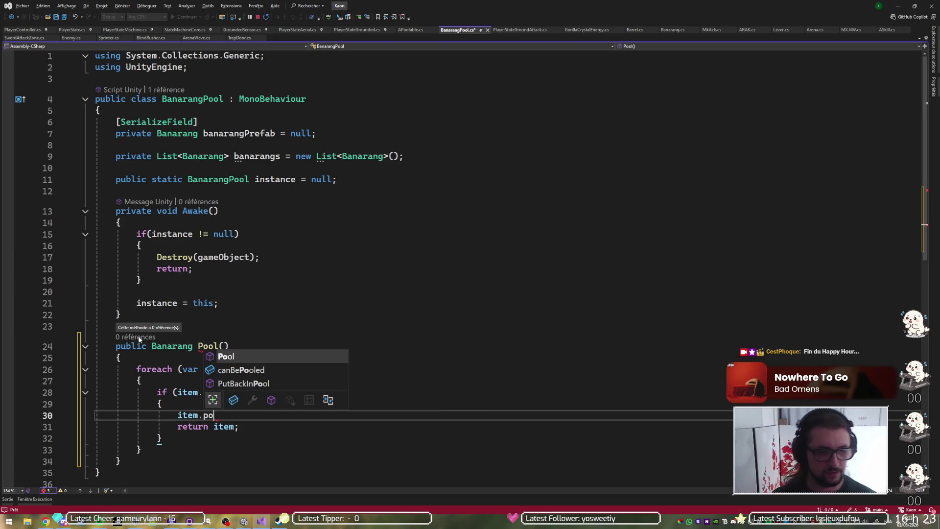
pyautogui.write('();')
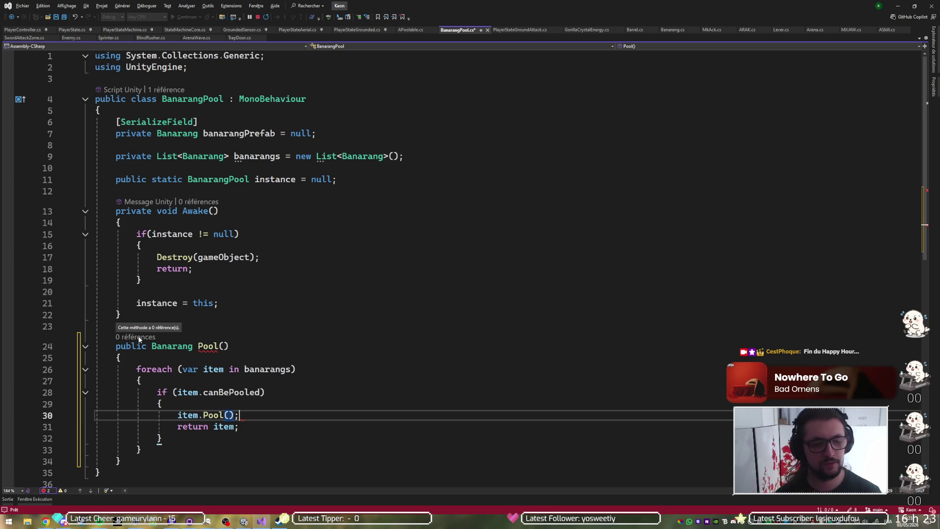
pyautogui.keyDown('ctrl'); pyautogui.click(210, 415); pyautogui.keyUp('ctrl')
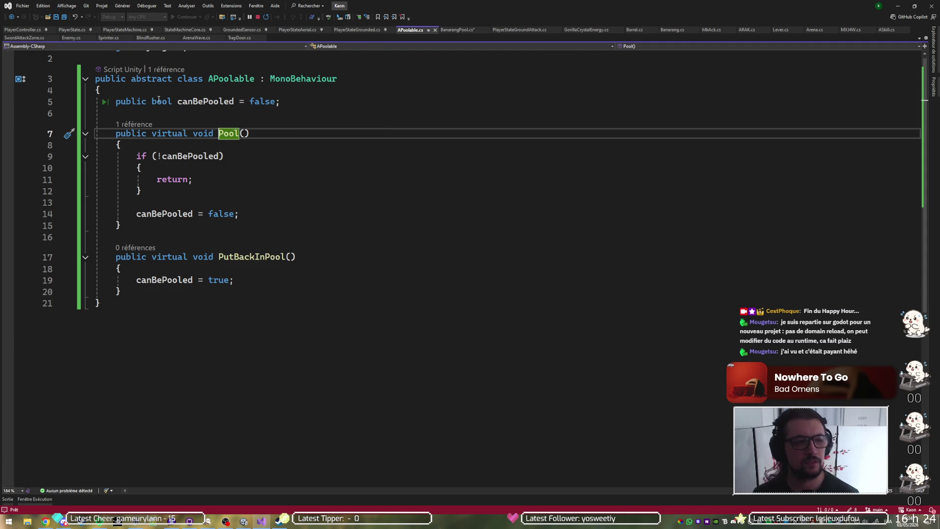
# Encapsulate the canBePooled field into a CanBePooled property and use it everywhere
pyautogui.click(195, 101)
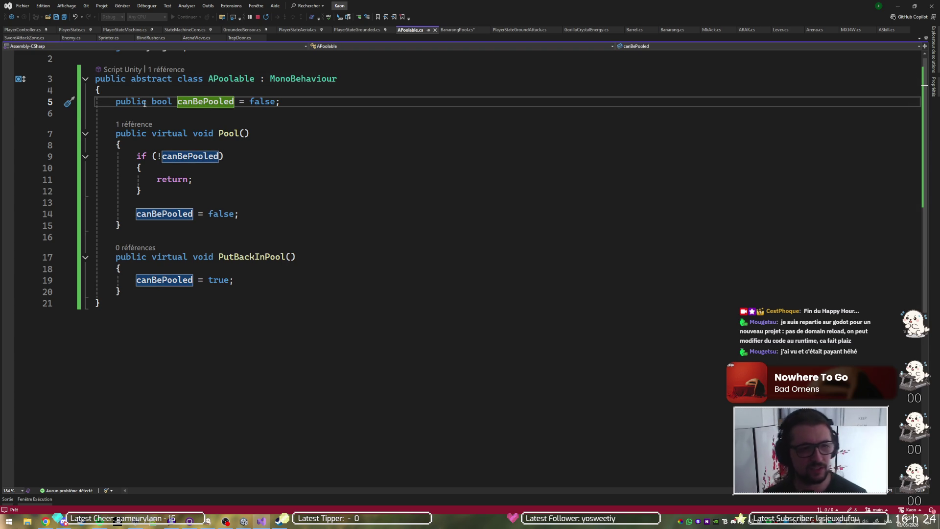
pyautogui.click(251, 101)
pyautogui.hotkey('ctrl', '.')
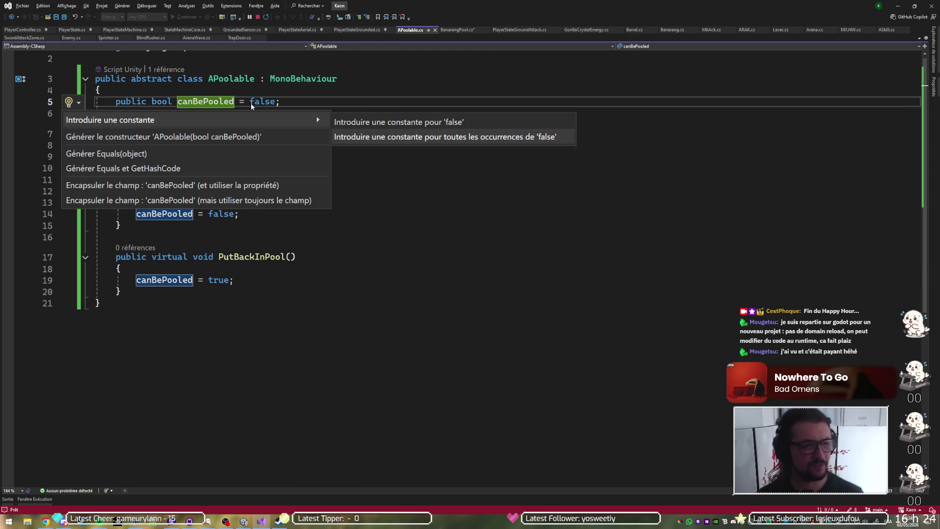
pyautogui.press('Down')
pyautogui.press('Down')
pyautogui.press('Down')
pyautogui.press('Down')
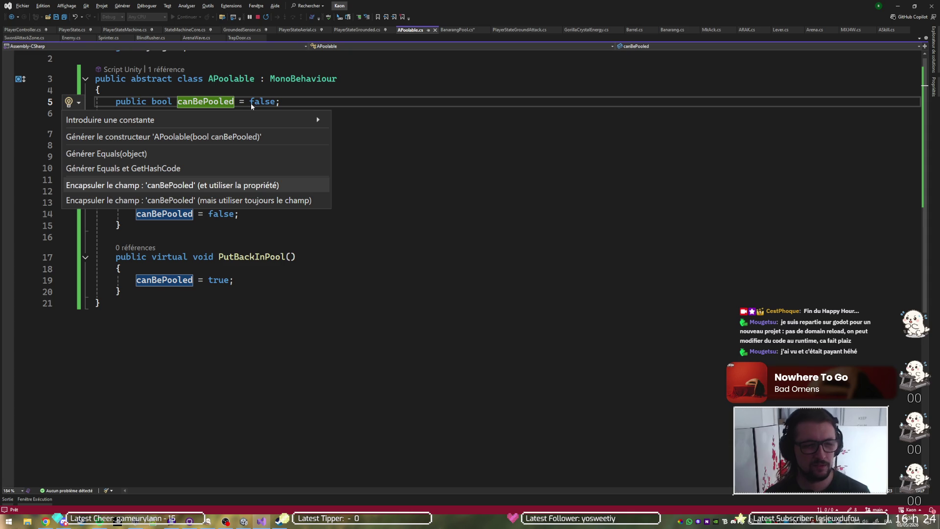
pyautogui.press('Return')
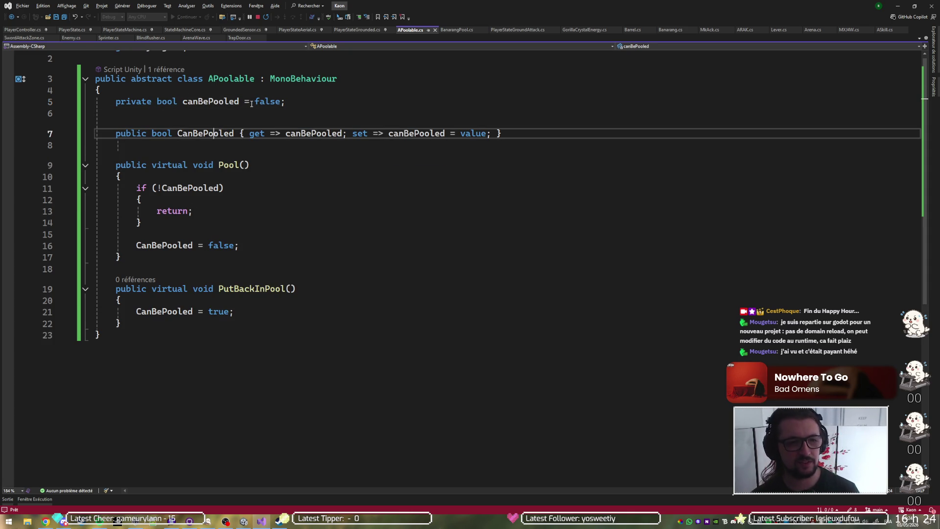
# Make the CanBePooled setter private and save APoolable.cs
pyautogui.hotkey('ctrl', 'Right')
pyautogui.hotkey('ctrl', 'Right')
pyautogui.hotkey('ctrl', 'Right')
pyautogui.hotkey('ctrl', 'Left')
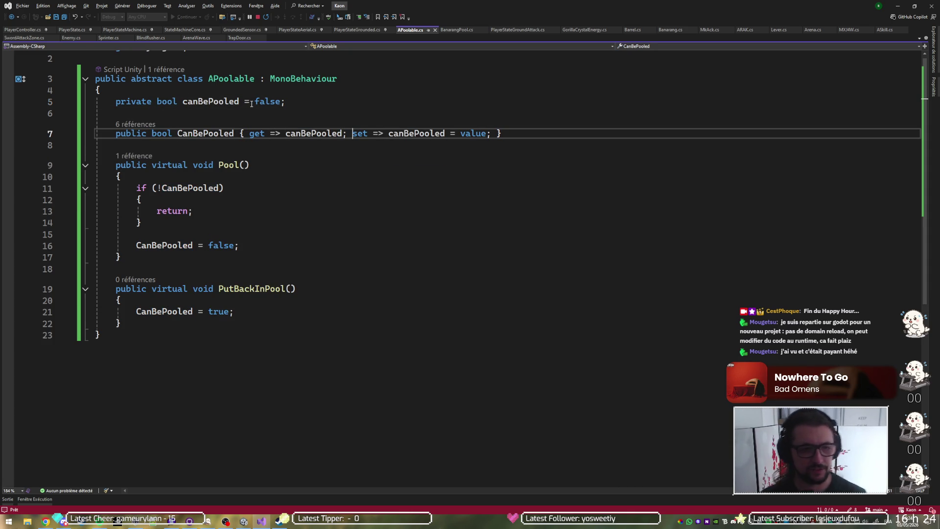
pyautogui.write('private')
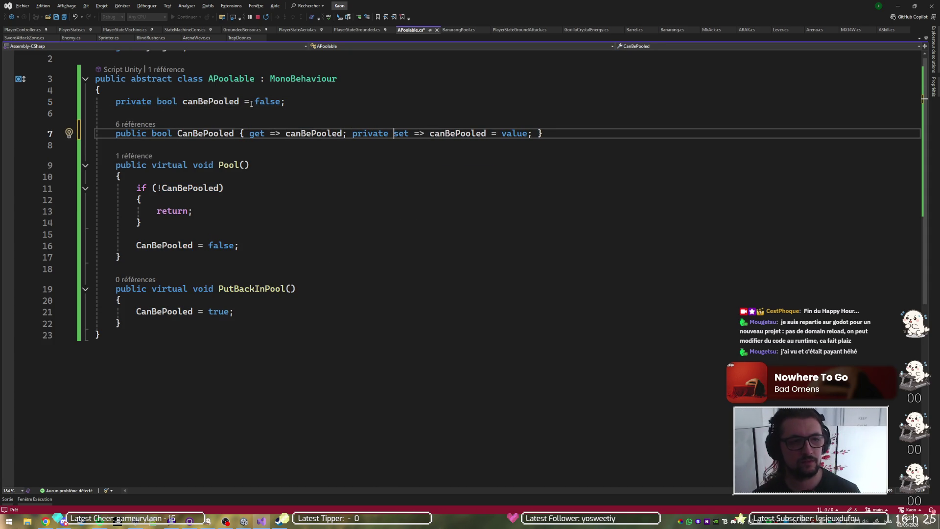
pyautogui.hotkey('ctrl', 's')
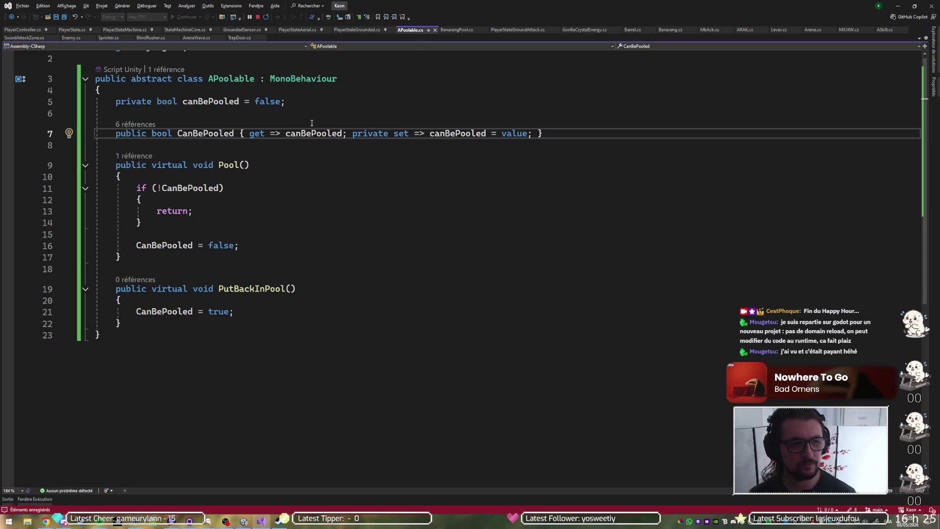
pyautogui.hotkey('ctrl', 'Tab')
pyautogui.hotkey('ctrl', 'Tab')
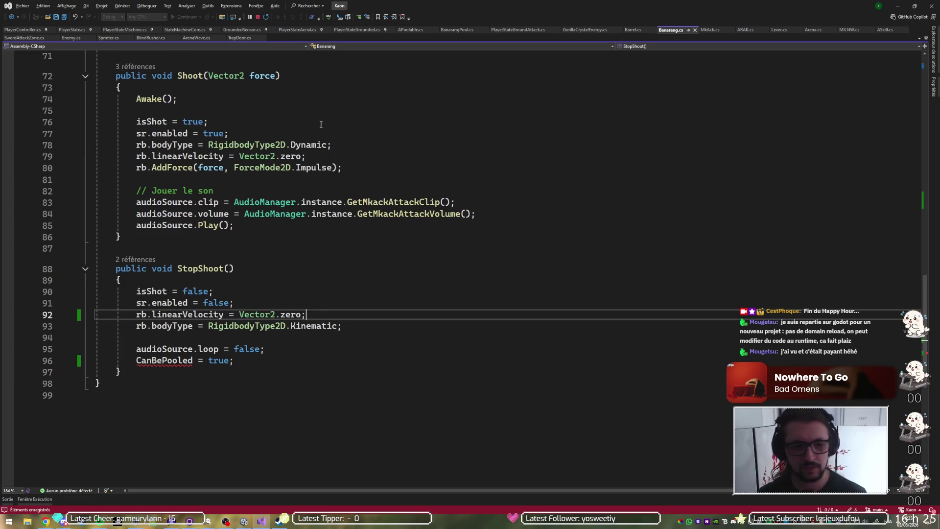
# Cycle through BanarangPool.cs and Banarang.cs back to APoolable.cs
pyautogui.hotkey('ctrl', 'Tab')
pyautogui.hotkey('ctrl', 'Tab')
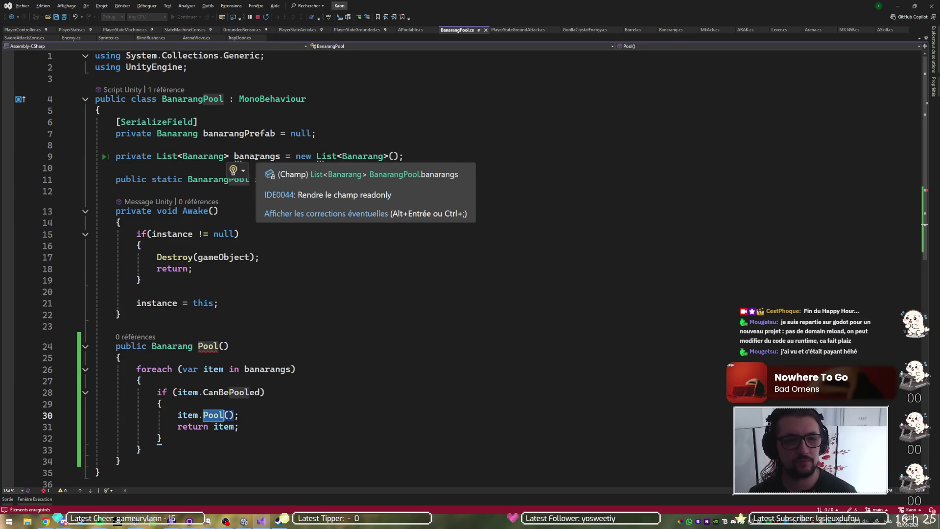
pyautogui.hotkey('ctrl', 'Tab')
pyautogui.hotkey('ctrl', 'Tab')
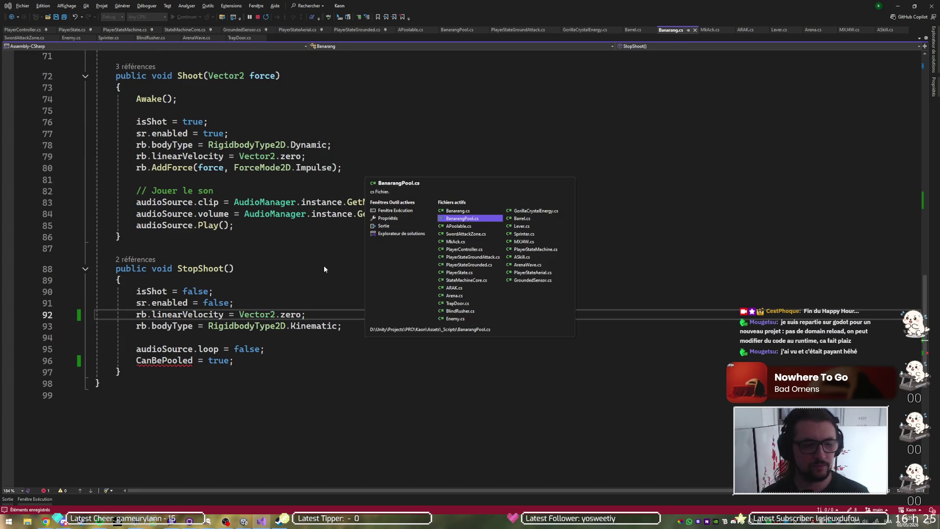
pyautogui.hotkey('ctrl', 'Tab')
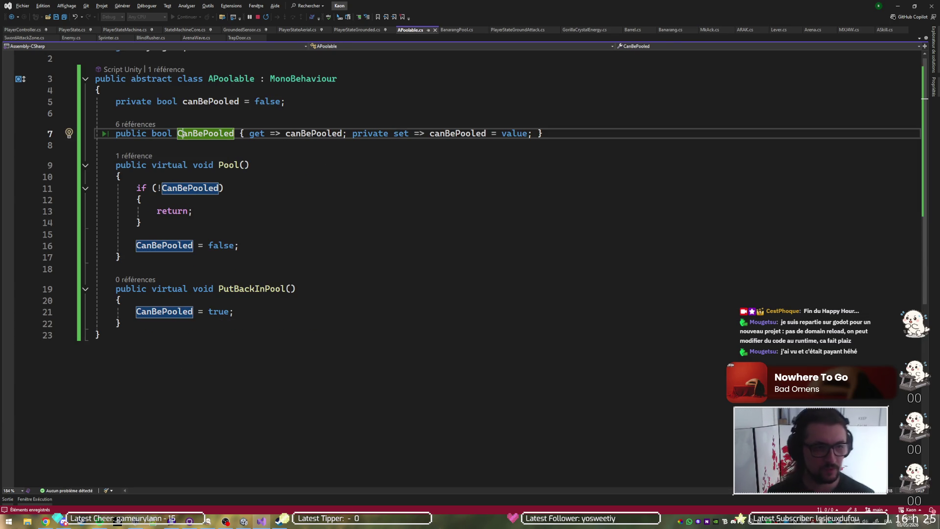
# Start renaming the canBePooled field to _canBePooled with the Rename refactoring
pyautogui.press('Up')
pyautogui.press('Up')
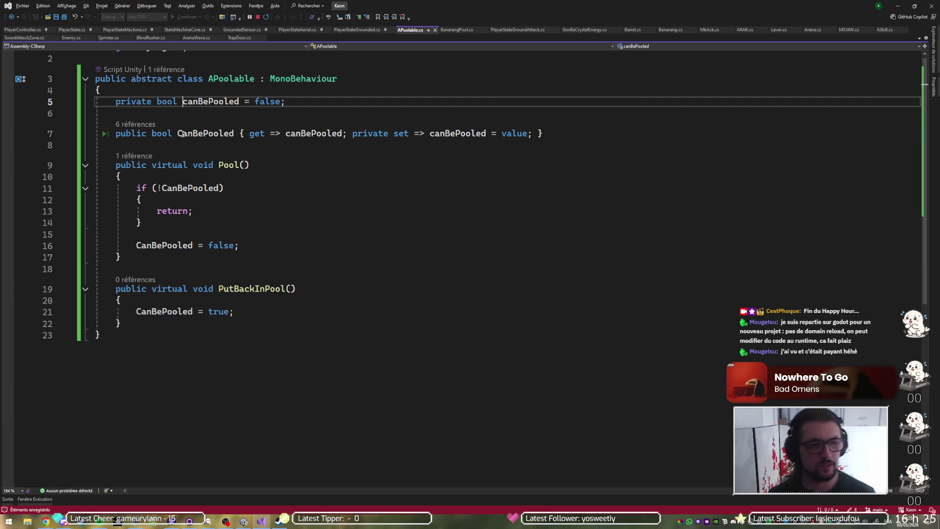
pyautogui.hotkey('ctrl', 'r')
pyautogui.hotkey('ctrl', 'r')
pyautogui.press('Home')
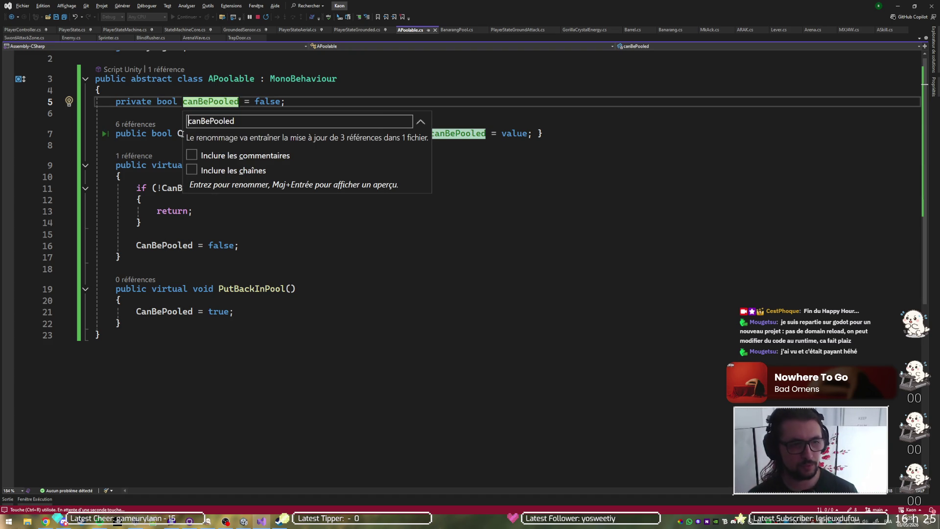
pyautogui.press('8')
pyautogui.press('Escape')
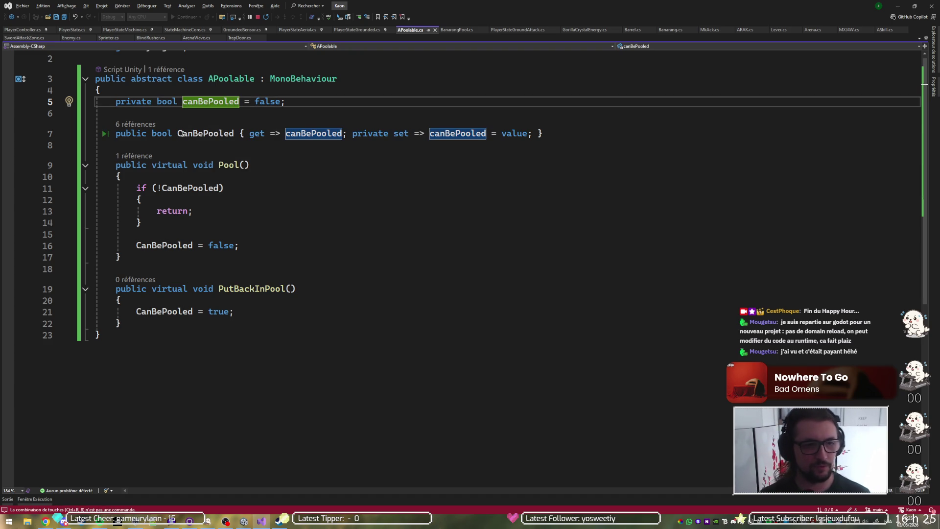
pyautogui.hotkey('ctrl', 'r')
pyautogui.hotkey('ctrl', 'r')
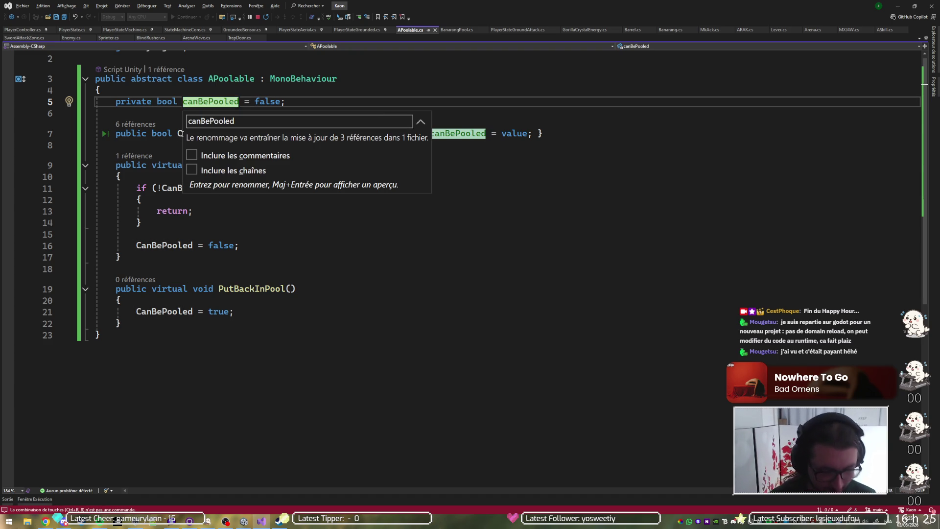
pyautogui.write('_')
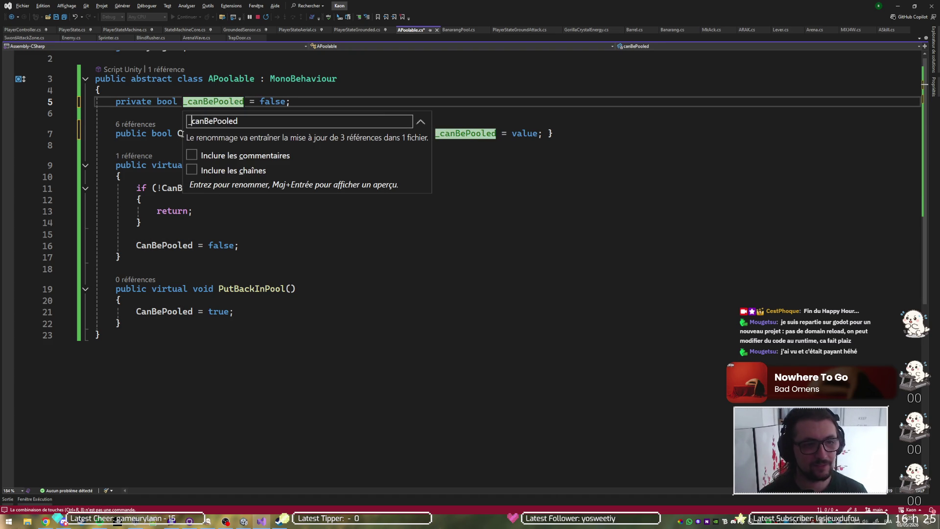